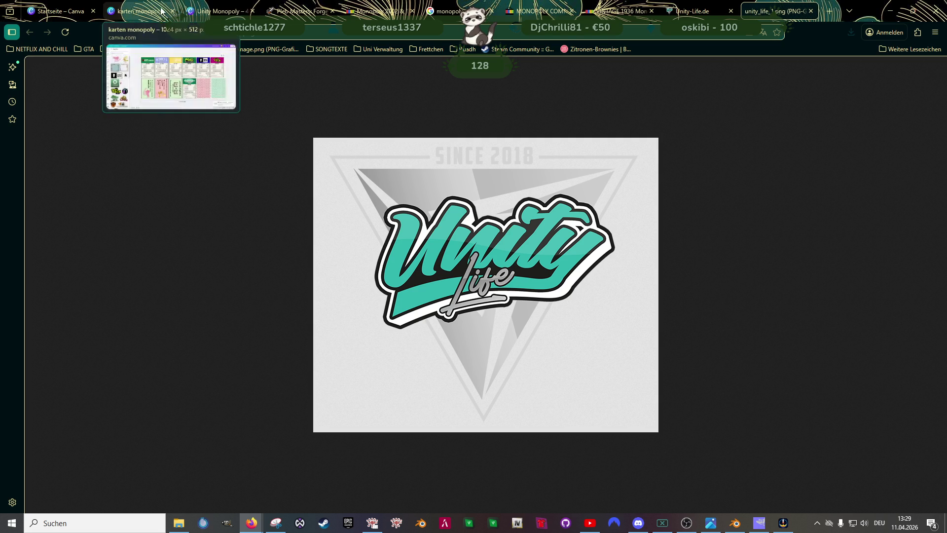
In the Unity Monopoly design, try retyping the grey logo word as Life, then undo it
{"action": "left_click", "coordinate": [226, 15]}
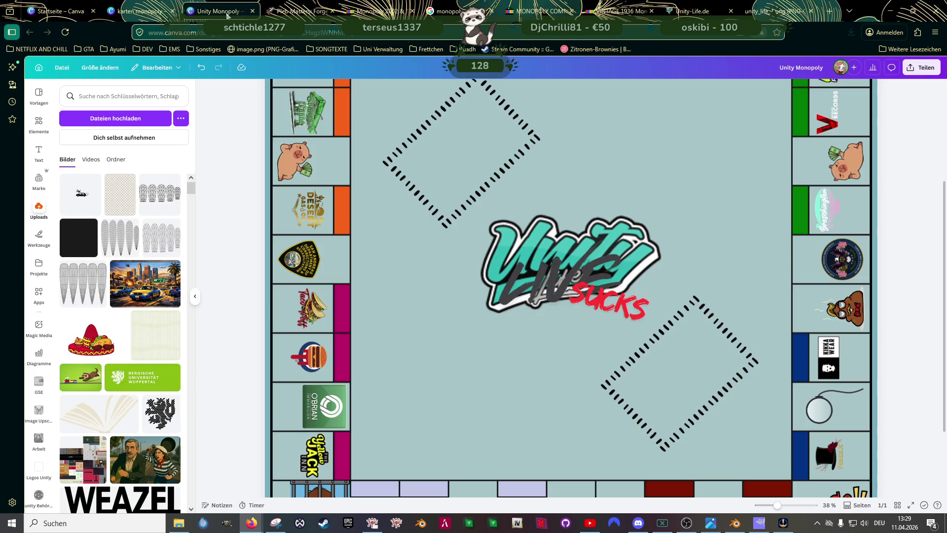
{"action": "left_click", "coordinate": [554, 272]}
{"action": "double_click", "coordinate": [553, 272]}
{"action": "type", "text": "Life"}
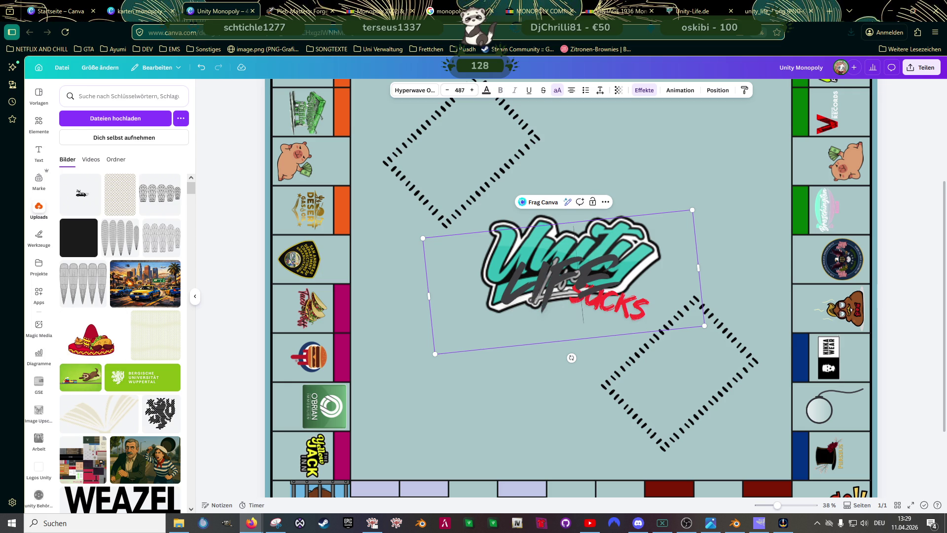
{"action": "key", "text": "ctrl+z"}
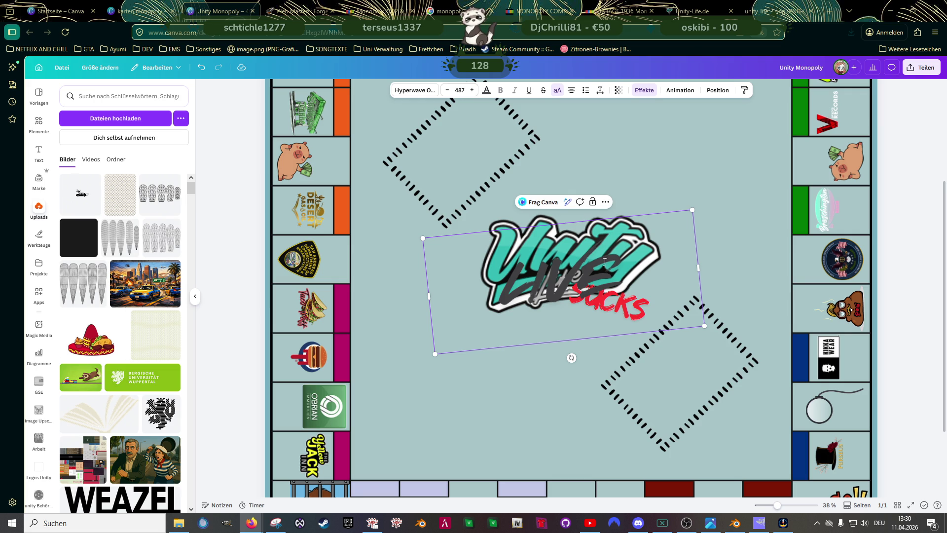
Replace the V in LIVE with F so the logo word reads LIFE, then show Elemente graphics
{"action": "left_click", "coordinate": [566, 270]}
{"action": "left_click", "coordinate": [572, 271]}
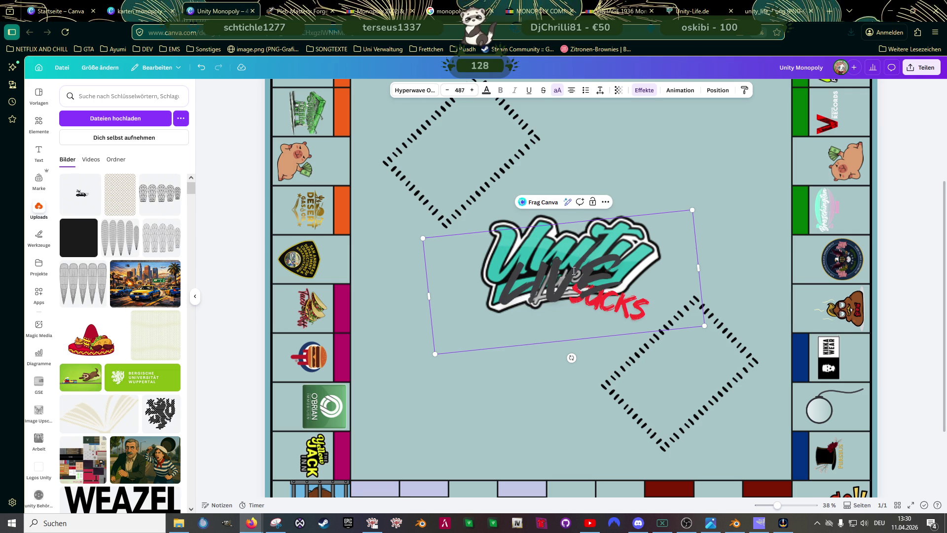
{"action": "key", "text": "BackSpace"}
{"action": "type", "text": "F"}
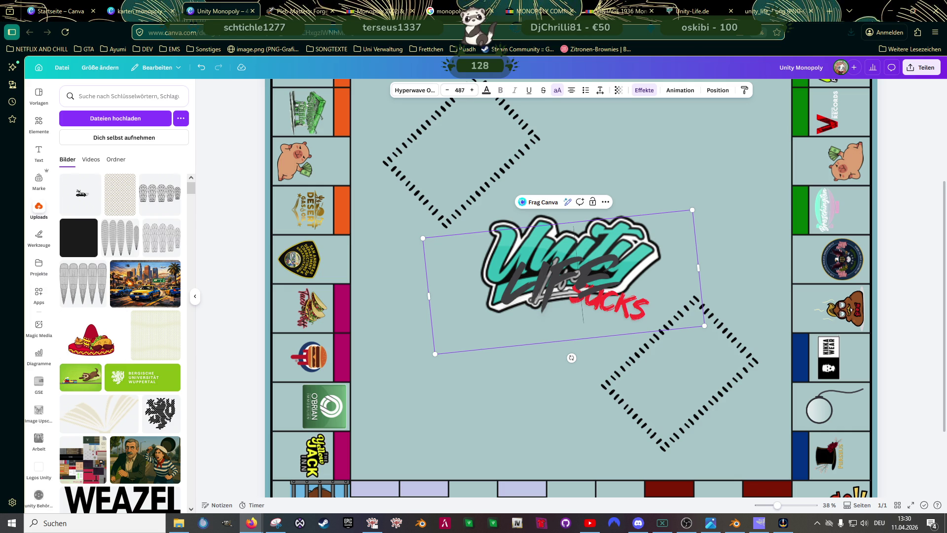
{"action": "left_click", "coordinate": [38, 122]}
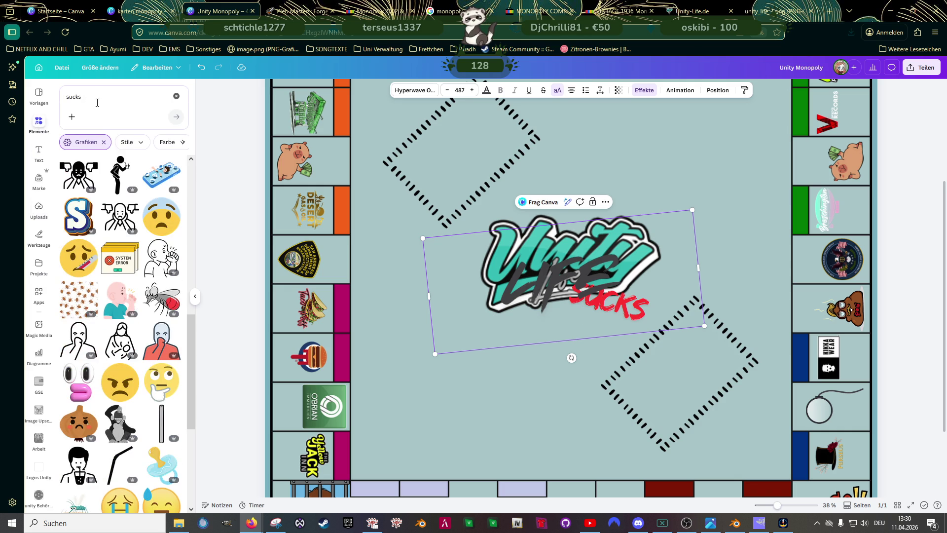
Switch to the unity-life.de tab showing the Unity Life 'Since 2018' logo
{"action": "left_click", "coordinate": [693, 11]}
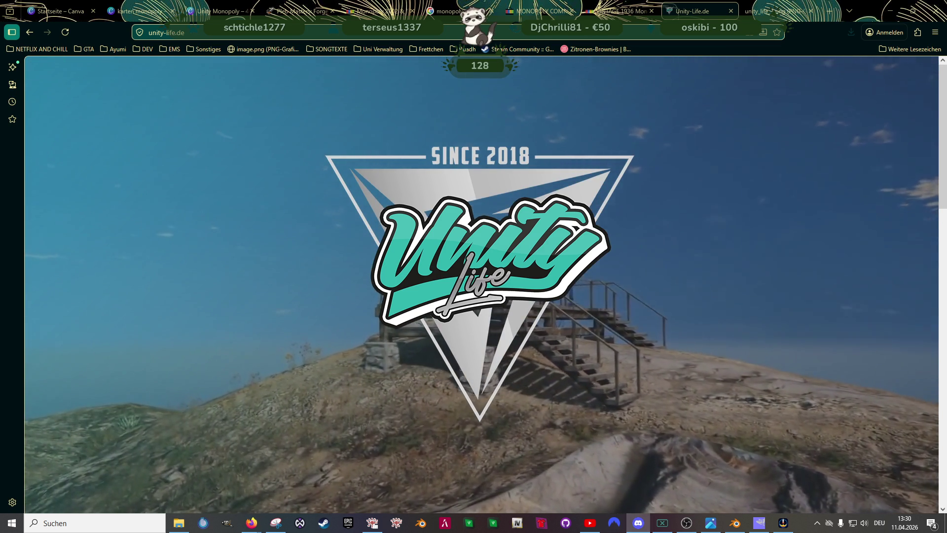
Save the Unity Life logo to Downloads as unity_life_1.png
{"action": "key", "text": "alt+Tab"}
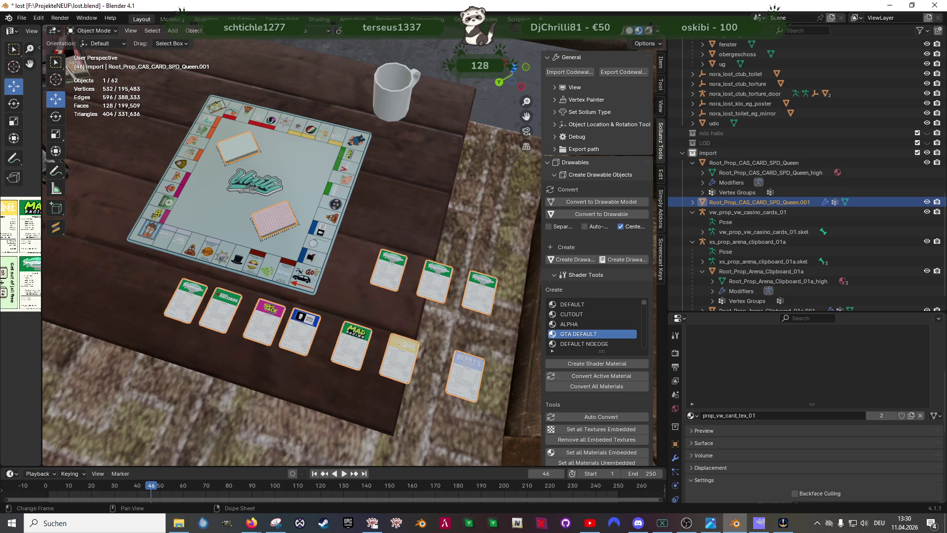
{"action": "key", "text": "alt+Tab"}
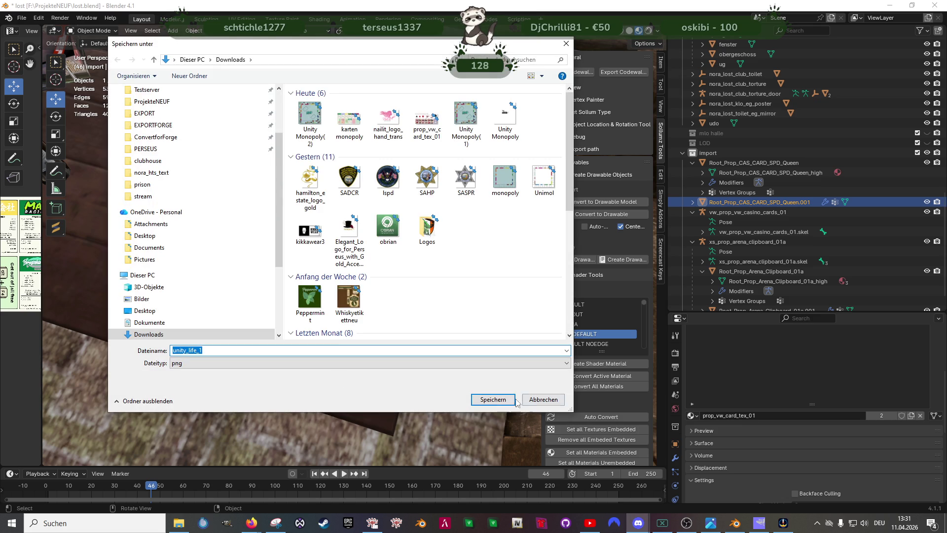
{"action": "left_click", "coordinate": [501, 402]}
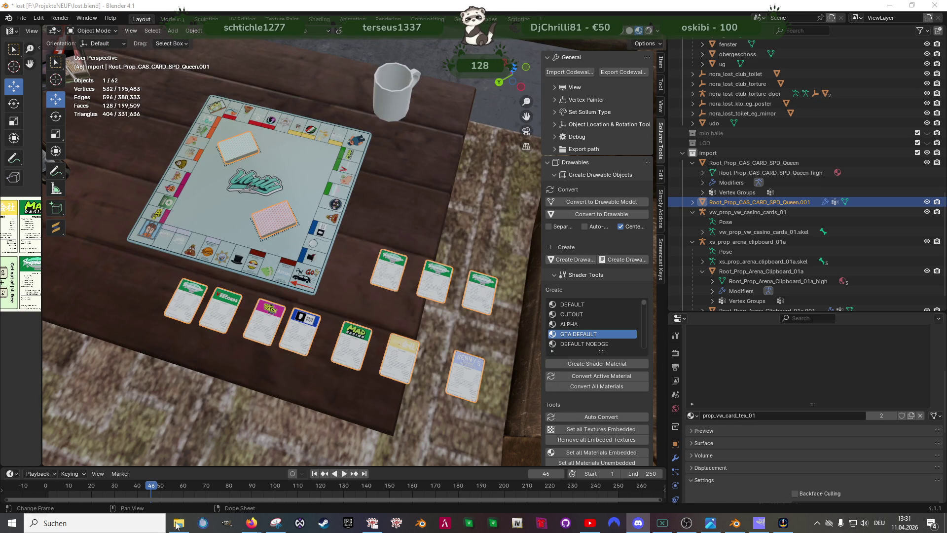
Bring back the Unity Life website window and view unity_life_1.png
{"action": "mouse_move", "coordinate": [252, 522]}
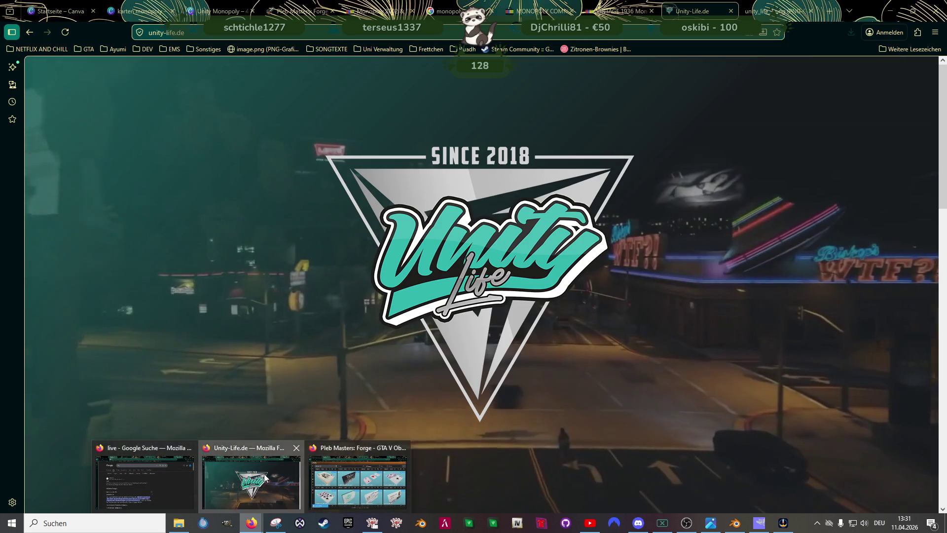
{"action": "left_click", "coordinate": [264, 478]}
{"action": "left_click", "coordinate": [793, 6]}
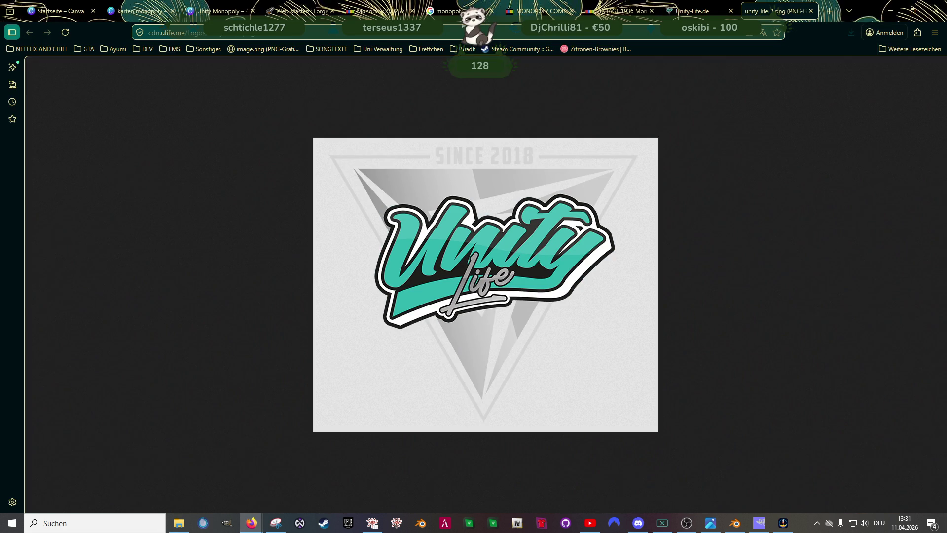
Go to ChatGPT and review the Logo Text Entfernen chat's text-free Unity logo
{"action": "left_click", "coordinate": [158, 33]}
{"action": "type", "text": "chatgpt.com/"}
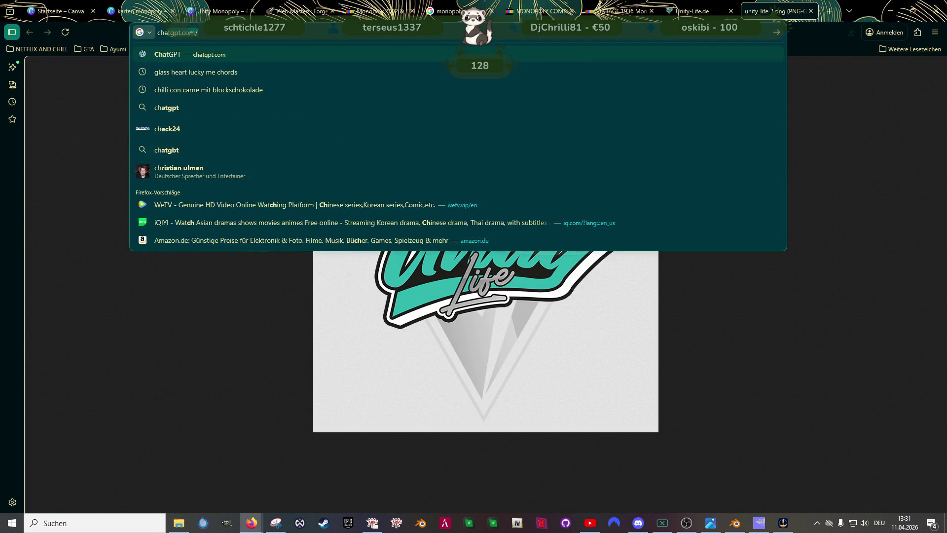
{"action": "key", "text": "Return"}
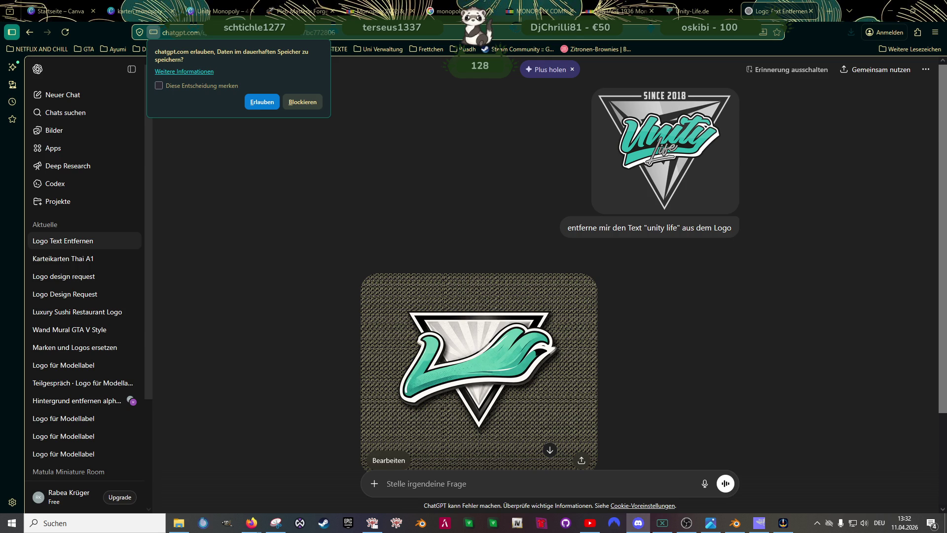
{"action": "scroll", "coordinate": [397, 338], "scroll_direction": "down", "scroll_amount": 3}
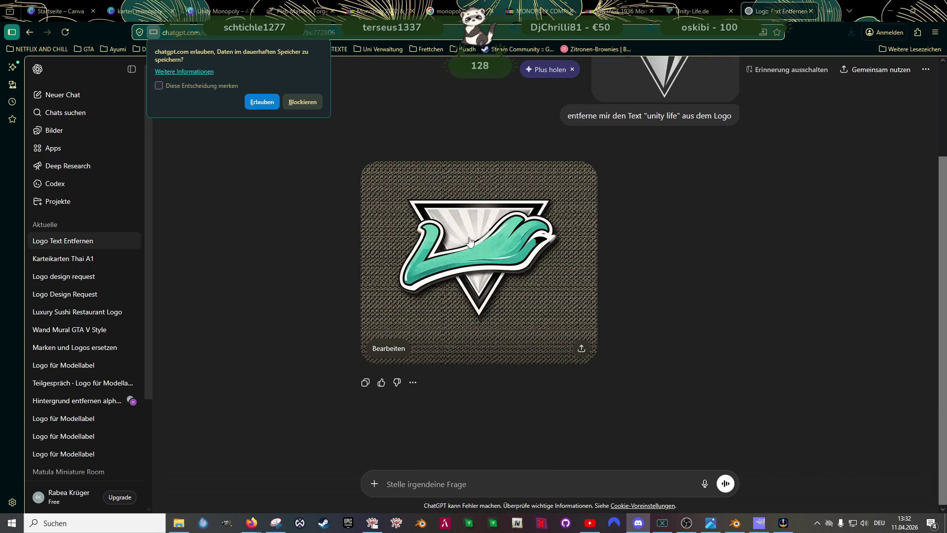
{"action": "scroll", "coordinate": [471, 265], "scroll_direction": "up", "scroll_amount": 3}
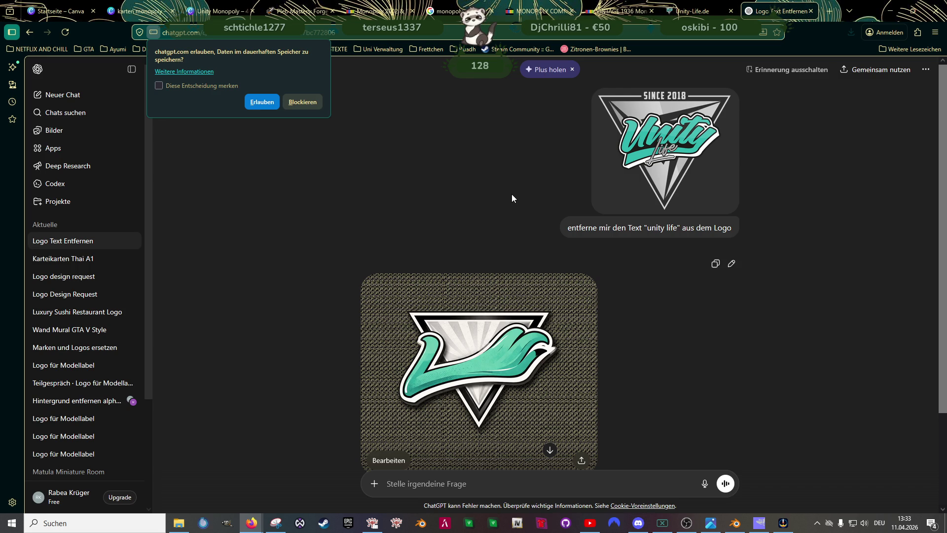
{"action": "left_click", "coordinate": [217, 11]}
Search Canva's Elemente for 'haken' and browse the checkmark and hook graphics
{"action": "double_click", "coordinate": [88, 96]}
{"action": "type", "text": "haken"}
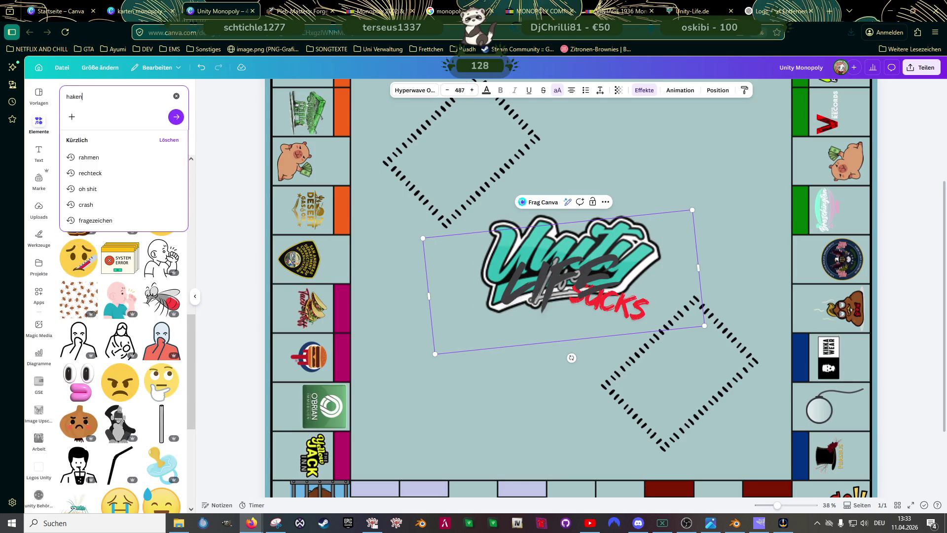
{"action": "key", "text": "Return"}
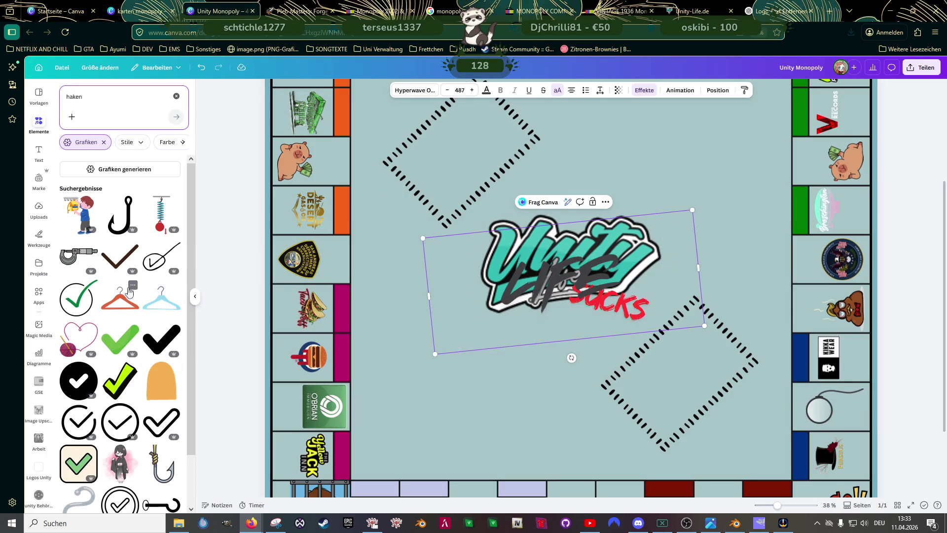
{"action": "scroll", "coordinate": [126, 280], "scroll_direction": "down", "scroll_amount": 1}
{"action": "scroll", "coordinate": [126, 280], "scroll_direction": "down", "scroll_amount": 1}
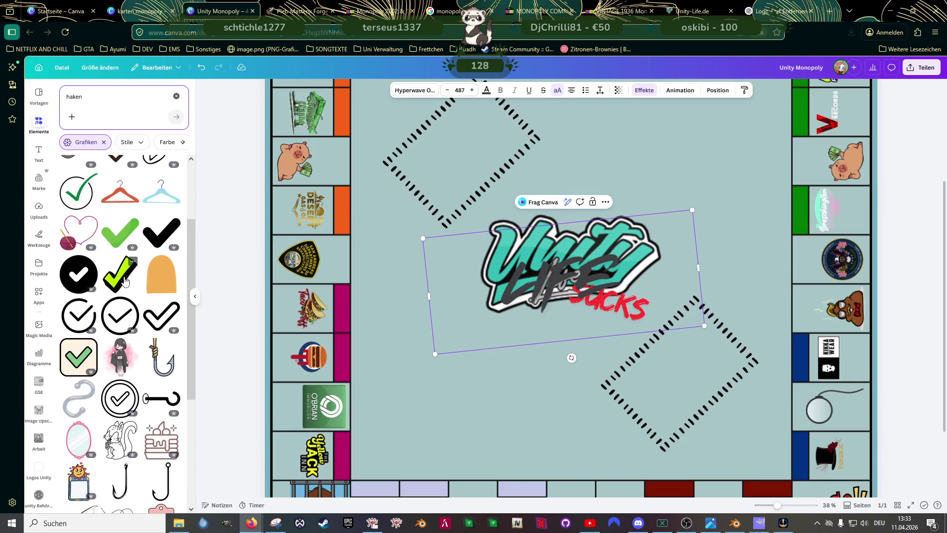
{"action": "scroll", "coordinate": [126, 280], "scroll_direction": "down", "scroll_amount": 1}
{"action": "scroll", "coordinate": [125, 281], "scroll_direction": "down", "scroll_amount": 1}
{"action": "scroll", "coordinate": [126, 280], "scroll_direction": "down", "scroll_amount": 1}
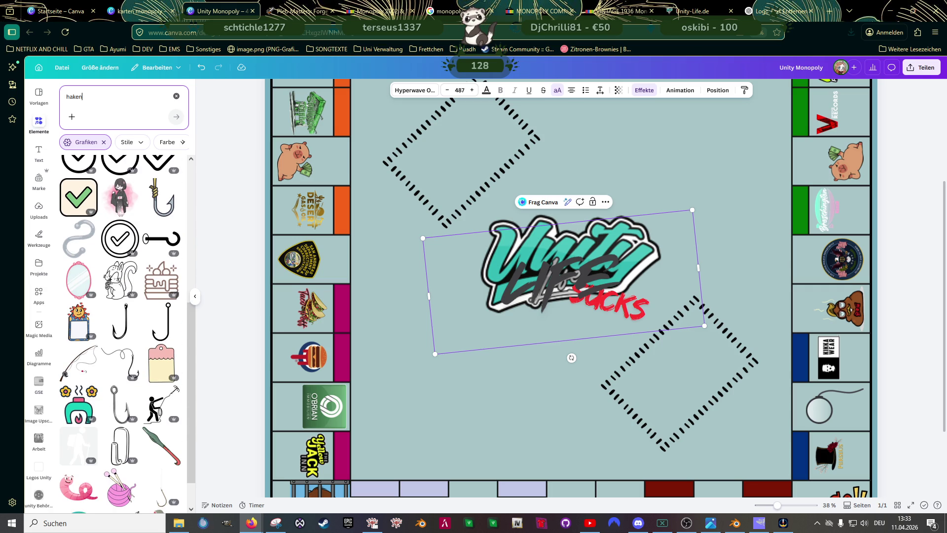
{"action": "key", "text": "Escape"}
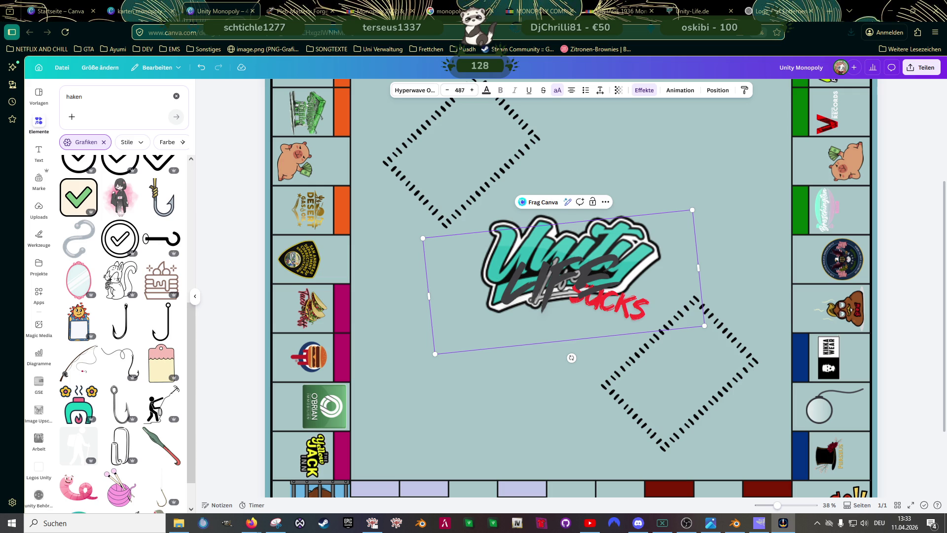
{"action": "scroll", "coordinate": [129, 353], "scroll_direction": "down", "scroll_amount": 2}
{"action": "scroll", "coordinate": [124, 369], "scroll_direction": "down", "scroll_amount": 2}
{"action": "scroll", "coordinate": [123, 368], "scroll_direction": "up", "scroll_amount": 3}
{"action": "scroll", "coordinate": [123, 365], "scroll_direction": "up", "scroll_amount": 3}
{"action": "scroll", "coordinate": [123, 360], "scroll_direction": "up", "scroll_amount": 3}
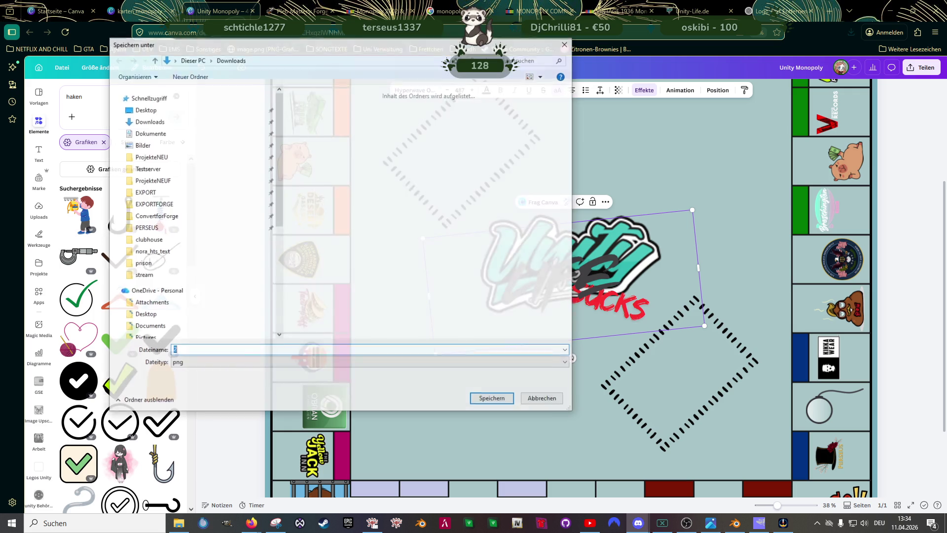
Save the image as 2.png in Downloads and view it in Photos
{"action": "left_click", "coordinate": [492, 399]}
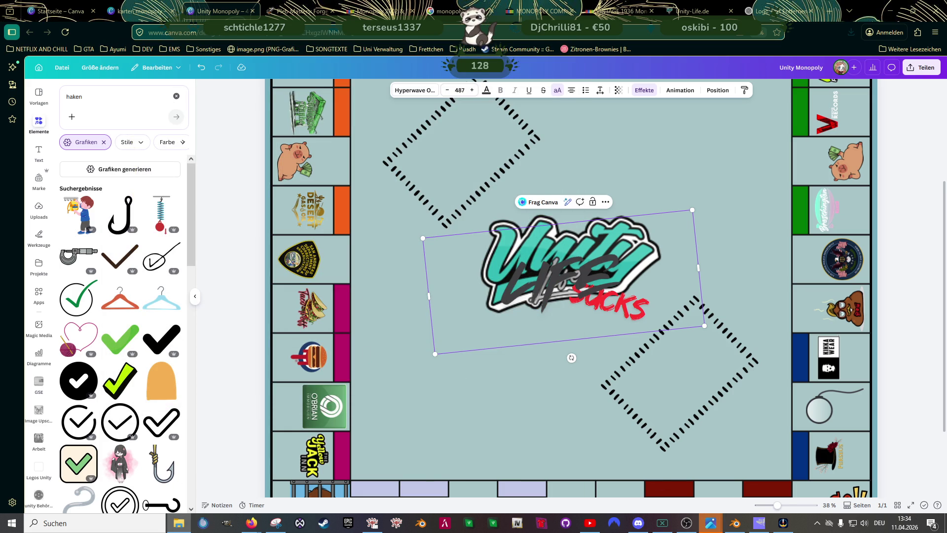
{"action": "left_click", "coordinate": [710, 523]}
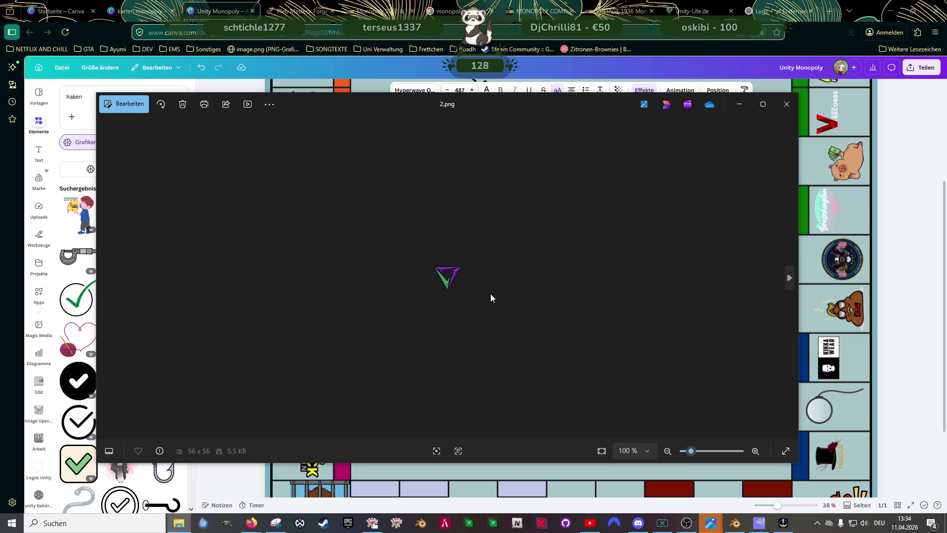
{"action": "scroll", "coordinate": [477, 289], "scroll_direction": "up", "scroll_amount": 2}
{"action": "scroll", "coordinate": [473, 282], "scroll_direction": "up", "scroll_amount": 3}
{"action": "scroll", "coordinate": [473, 281], "scroll_direction": "up", "scroll_amount": 4}
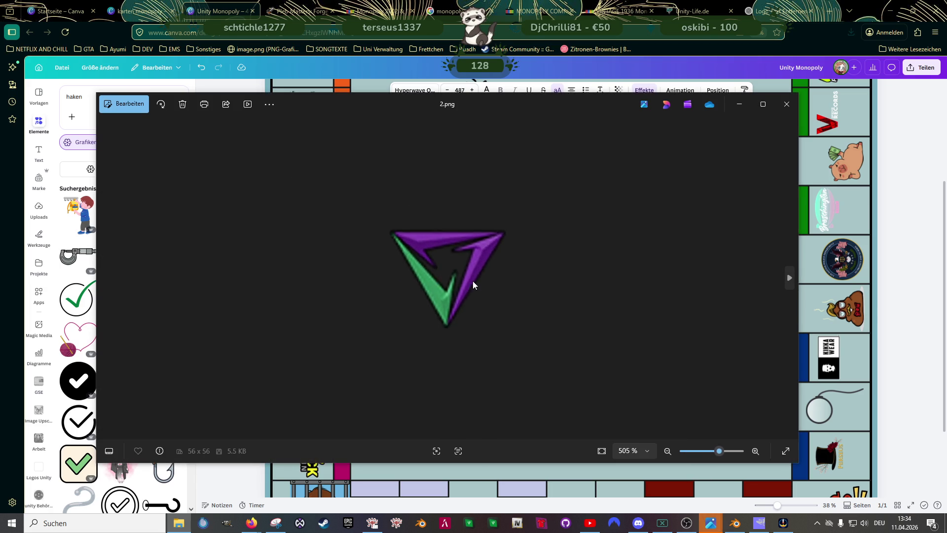
{"action": "scroll", "coordinate": [472, 280], "scroll_direction": "up", "scroll_amount": 2}
{"action": "scroll", "coordinate": [472, 280], "scroll_direction": "up", "scroll_amount": 1}
{"action": "scroll", "coordinate": [473, 280], "scroll_direction": "up", "scroll_amount": 1}
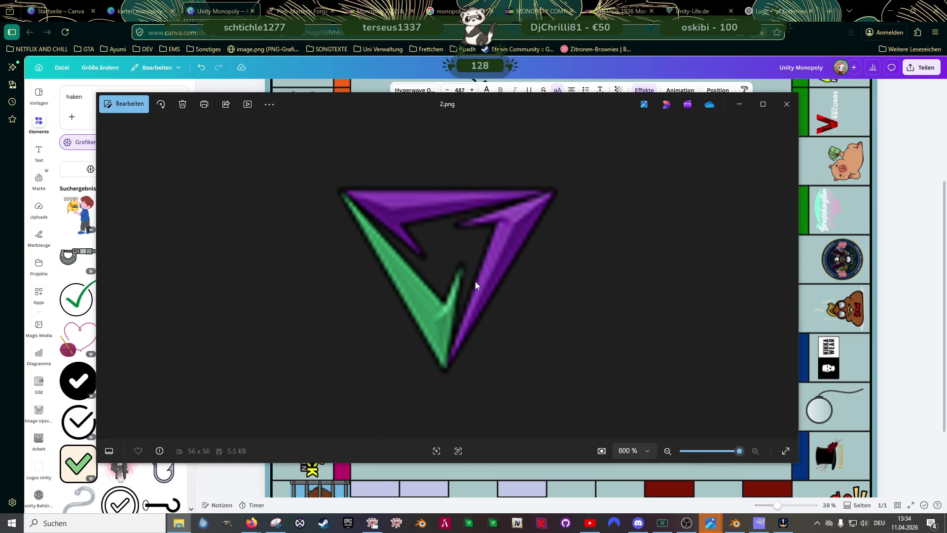
{"action": "scroll", "coordinate": [476, 285], "scroll_direction": "down", "scroll_amount": 1}
{"action": "scroll", "coordinate": [476, 286], "scroll_direction": "down", "scroll_amount": 1}
{"action": "scroll", "coordinate": [476, 287], "scroll_direction": "down", "scroll_amount": 1}
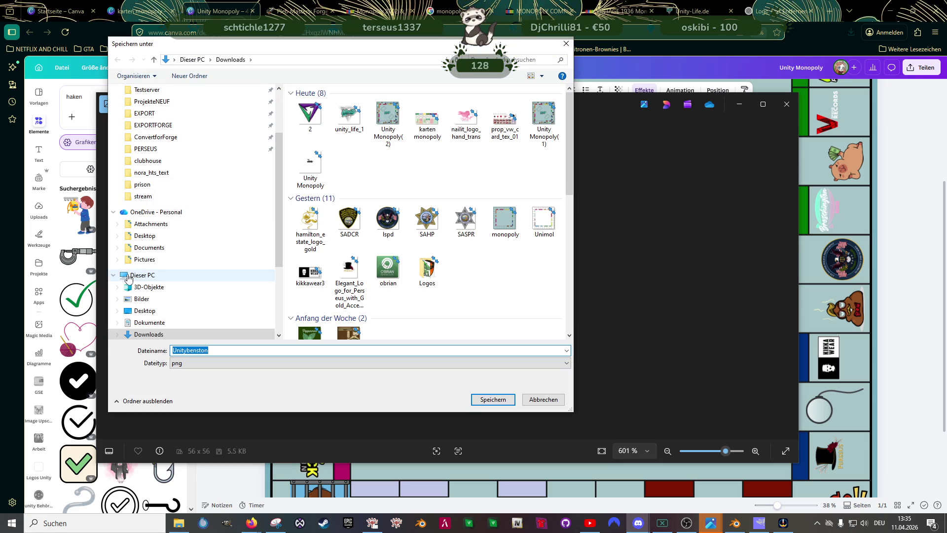
Save the yellow triangle logo as Unitybenston.png and close both Photos previews
{"action": "left_click", "coordinate": [481, 403]}
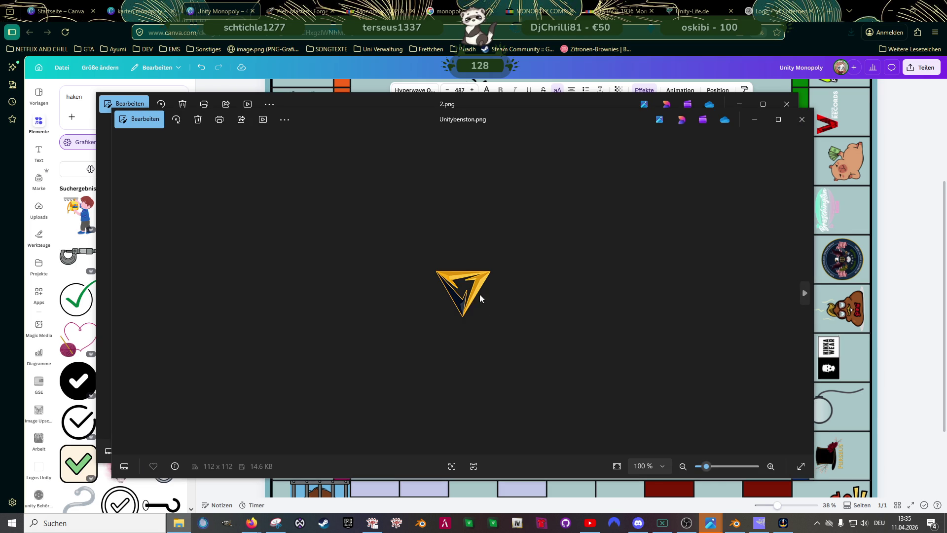
{"action": "scroll", "coordinate": [489, 306], "scroll_direction": "up", "scroll_amount": 8}
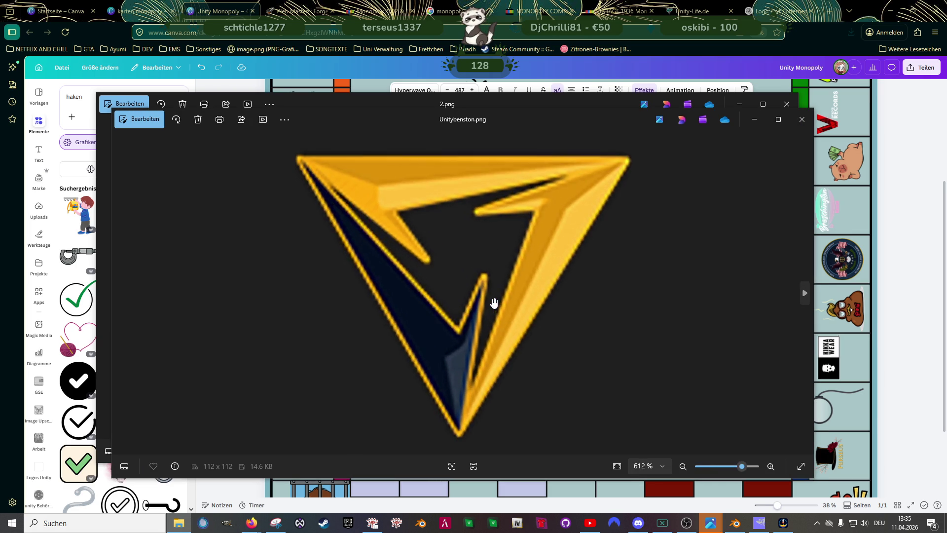
{"action": "left_click", "coordinate": [801, 119]}
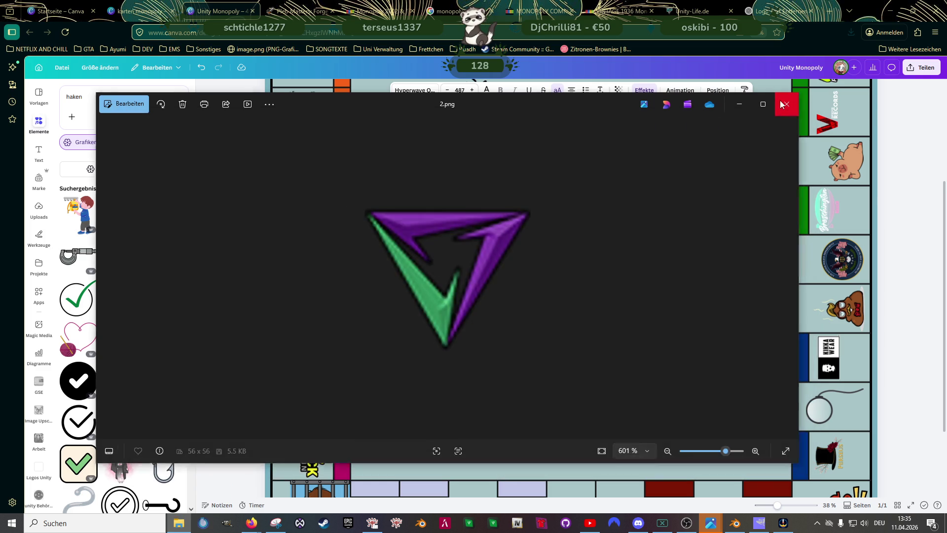
{"action": "left_click", "coordinate": [787, 104]}
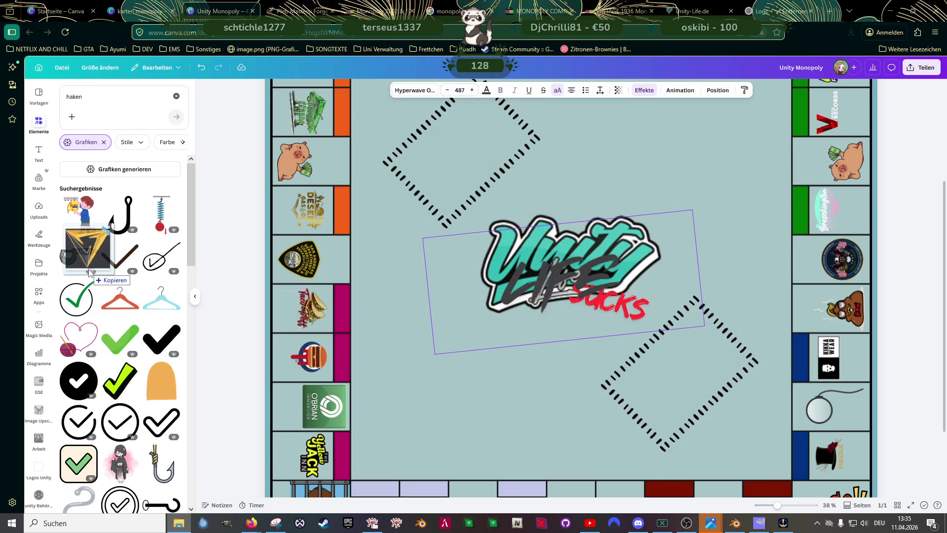
{"action": "left_click", "coordinate": [39, 209]}
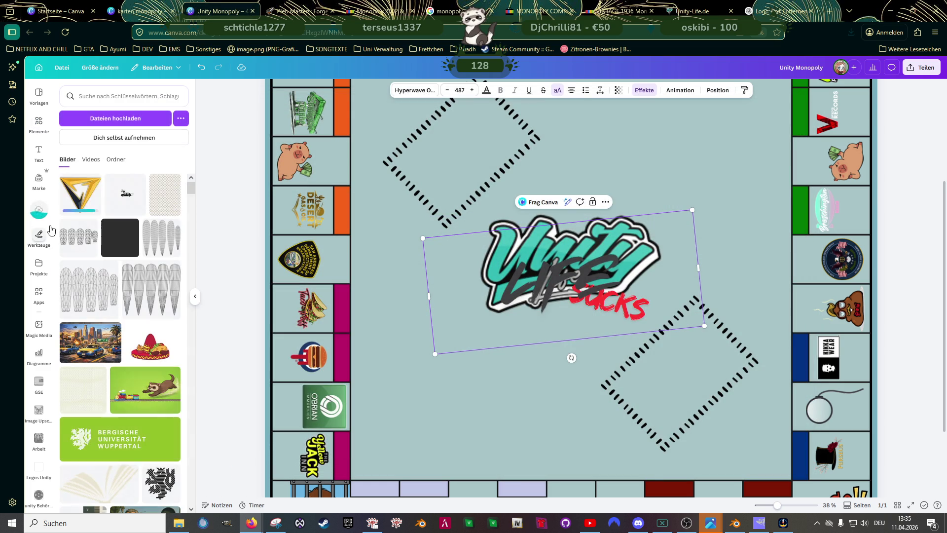
Add the uploaded yellow triangle logo and size it over the board centre
{"action": "left_click", "coordinate": [83, 196]}
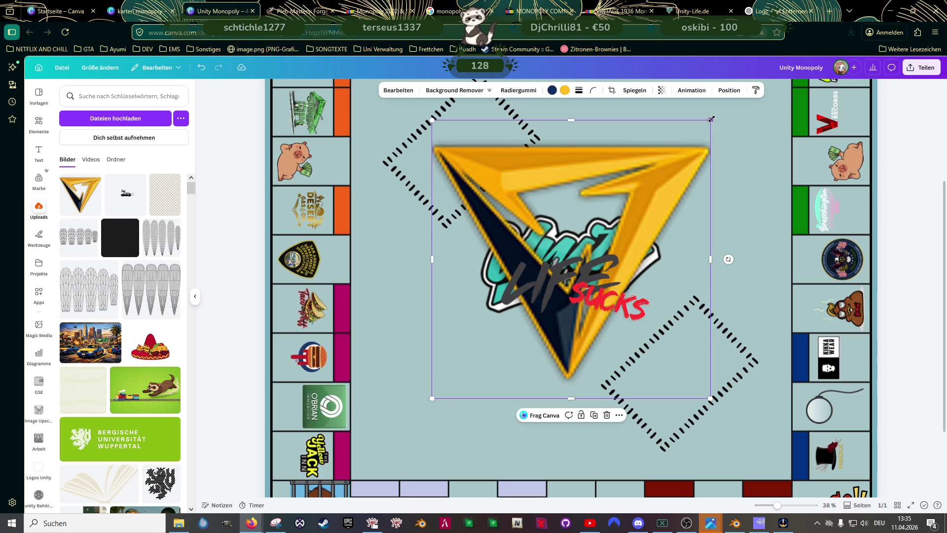
{"action": "left_click_drag", "start_coordinate": [710, 118], "coordinate": [611, 218]}
{"action": "left_click_drag", "start_coordinate": [523, 244], "coordinate": [563, 218]}
{"action": "left_click_drag", "start_coordinate": [651, 193], "coordinate": [643, 201]}
{"action": "left_click_drag", "start_coordinate": [559, 231], "coordinate": [565, 219]}
{"action": "left_click_drag", "start_coordinate": [648, 197], "coordinate": [636, 208]}
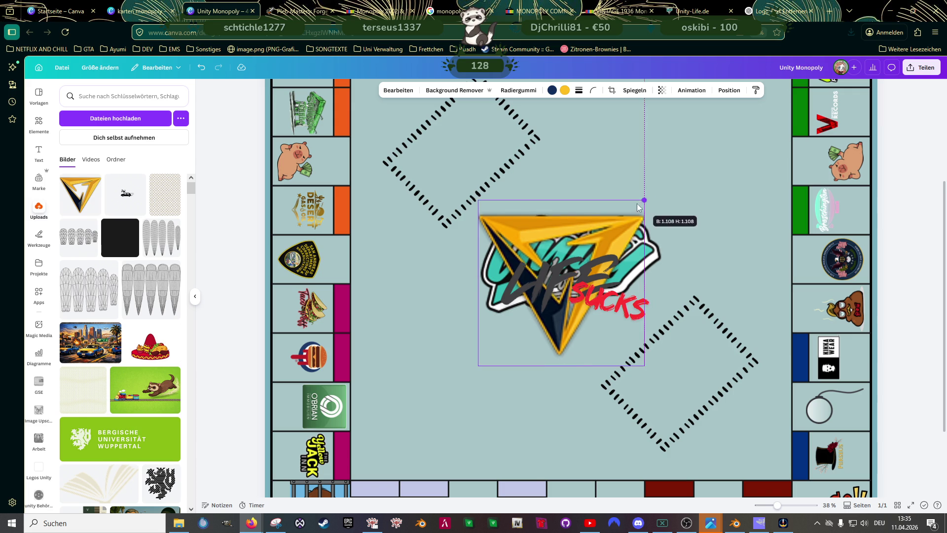
{"action": "left_click_drag", "start_coordinate": [569, 225], "coordinate": [579, 214]}
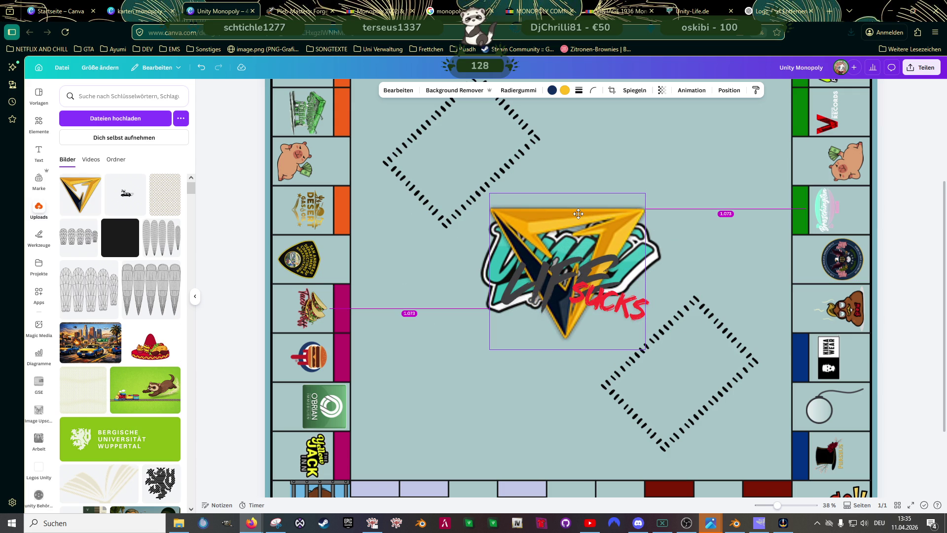
{"action": "left_click_drag", "start_coordinate": [579, 213], "coordinate": [578, 214]}
Move the rotated LIFE SUCKS text to the board's lower left
{"action": "left_click", "coordinate": [649, 248]}
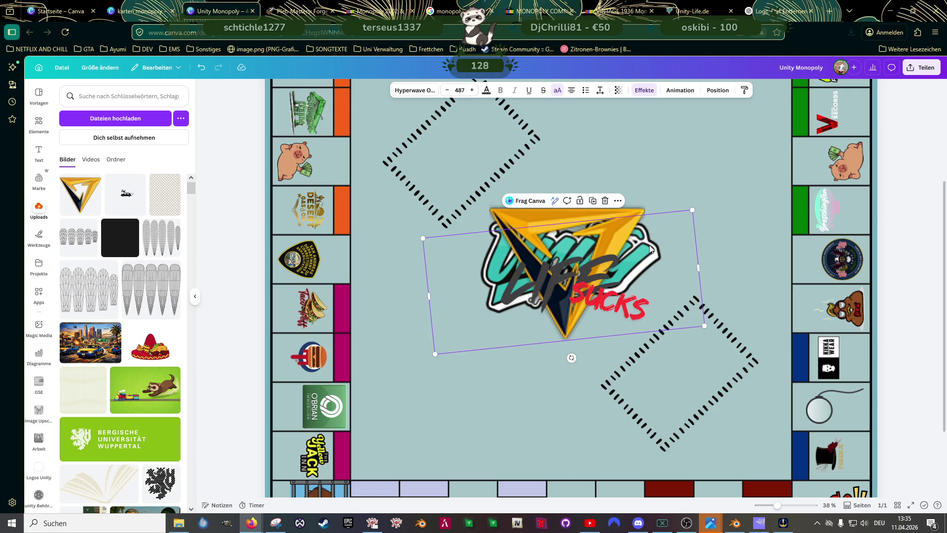
{"action": "key", "text": "Delete"}
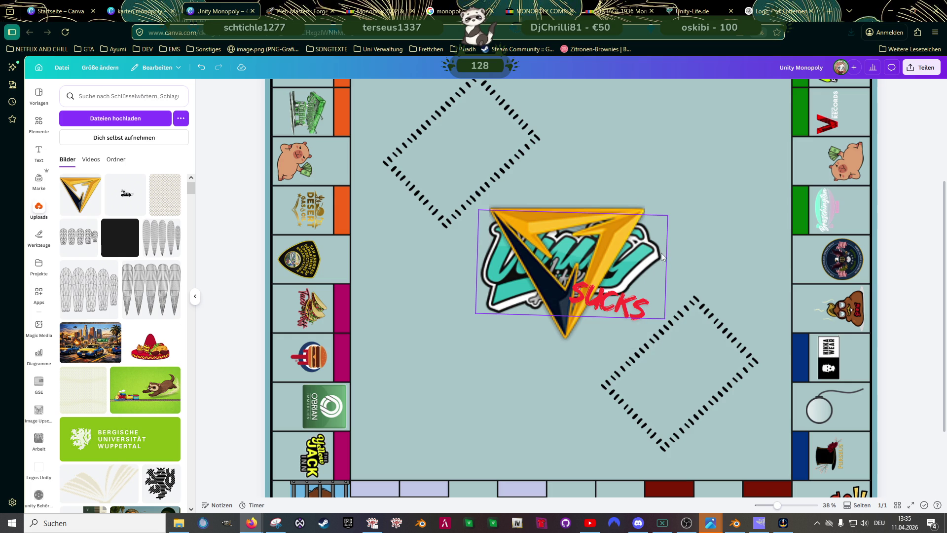
{"action": "key", "text": "ctrl+z"}
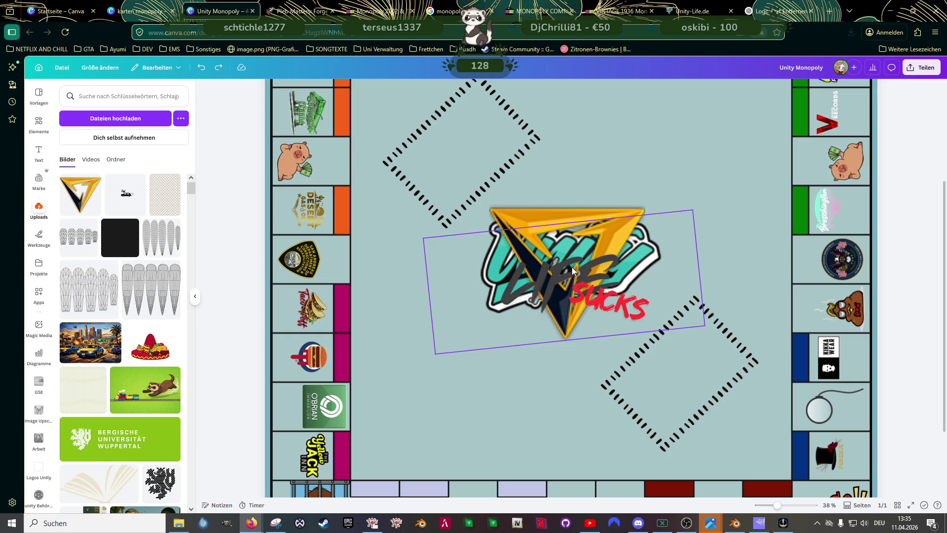
{"action": "left_click", "coordinate": [592, 272]}
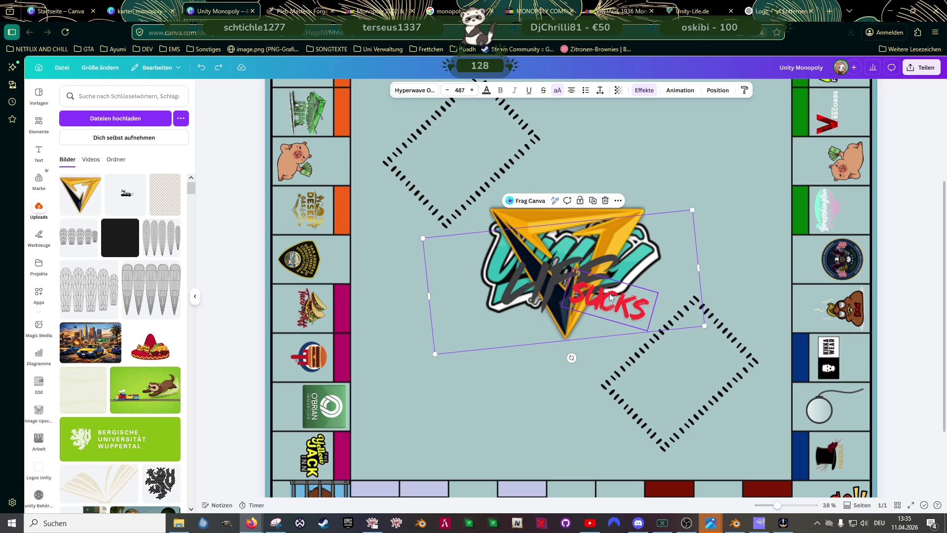
{"action": "left_click_drag", "start_coordinate": [610, 296], "coordinate": [519, 405]}
Delete the teal Unity logo, then enlarge and centre the triangle logo
{"action": "left_click", "coordinate": [651, 261]}
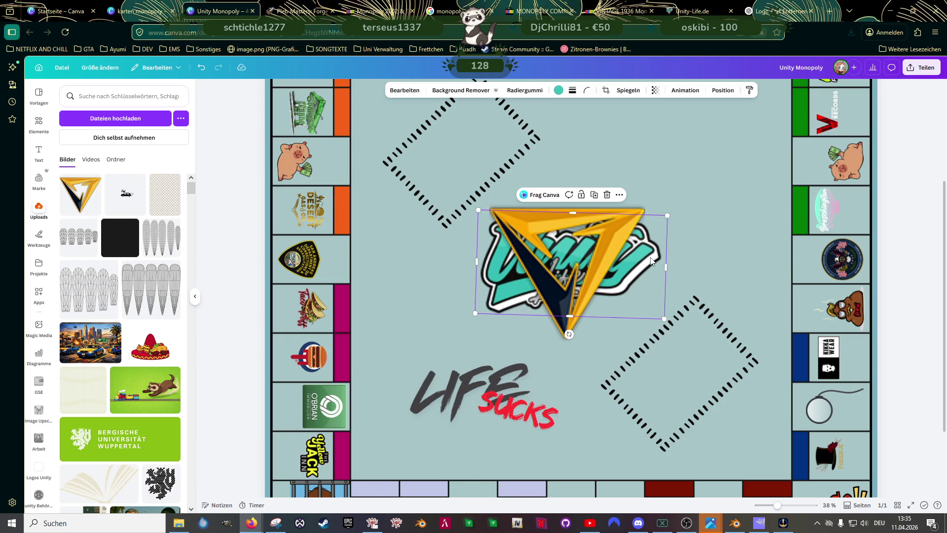
{"action": "key", "text": "Delete"}
{"action": "left_click", "coordinate": [613, 241]}
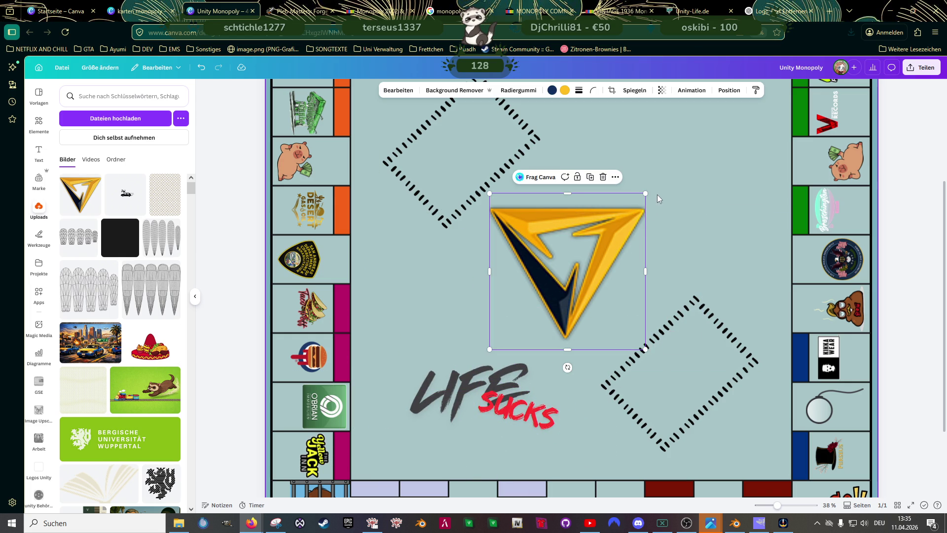
{"action": "left_click_drag", "start_coordinate": [645, 193], "coordinate": [669, 169]}
{"action": "left_click_drag", "start_coordinate": [594, 235], "coordinate": [595, 252]}
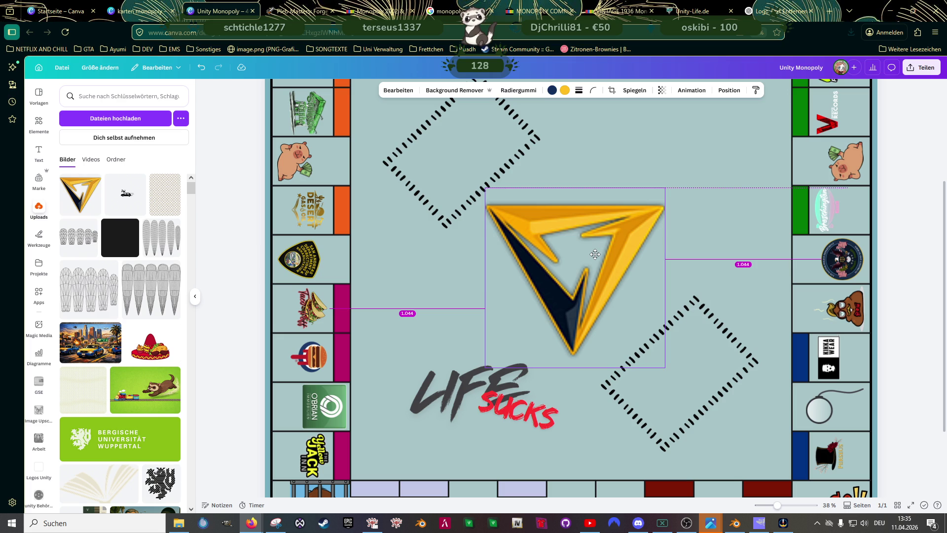
{"action": "left_click_drag", "start_coordinate": [595, 254], "coordinate": [595, 254]}
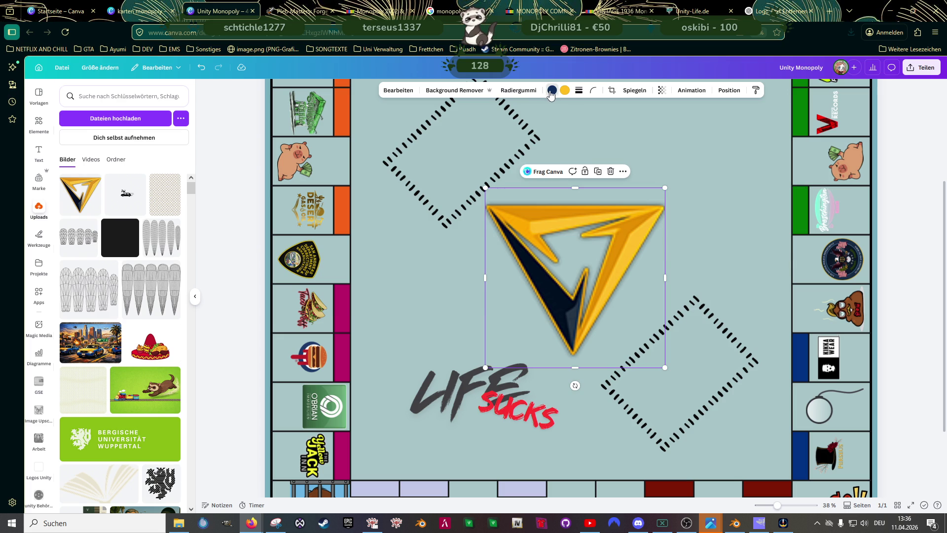
{"action": "left_click", "coordinate": [551, 91]}
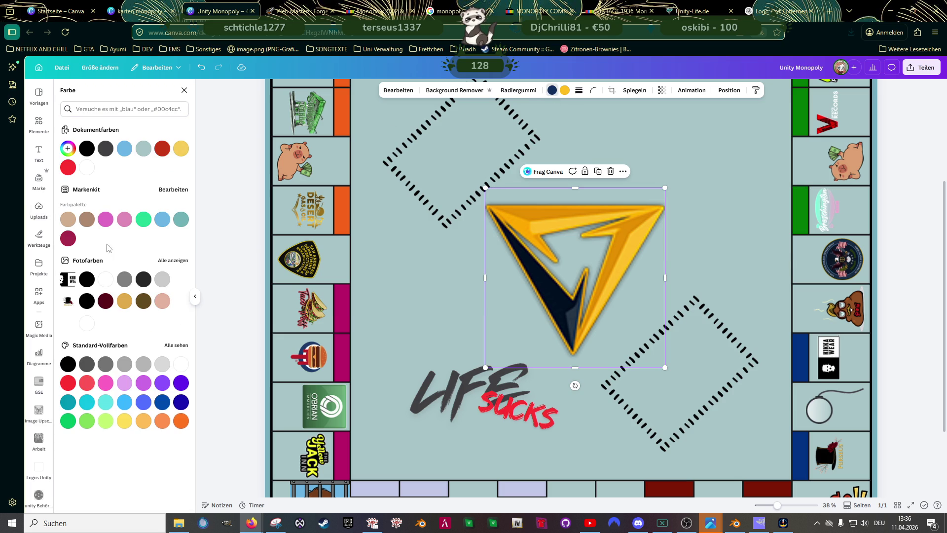
Recolour the logo's navy and yellow parts to light blue tones
{"action": "left_click", "coordinate": [161, 219]}
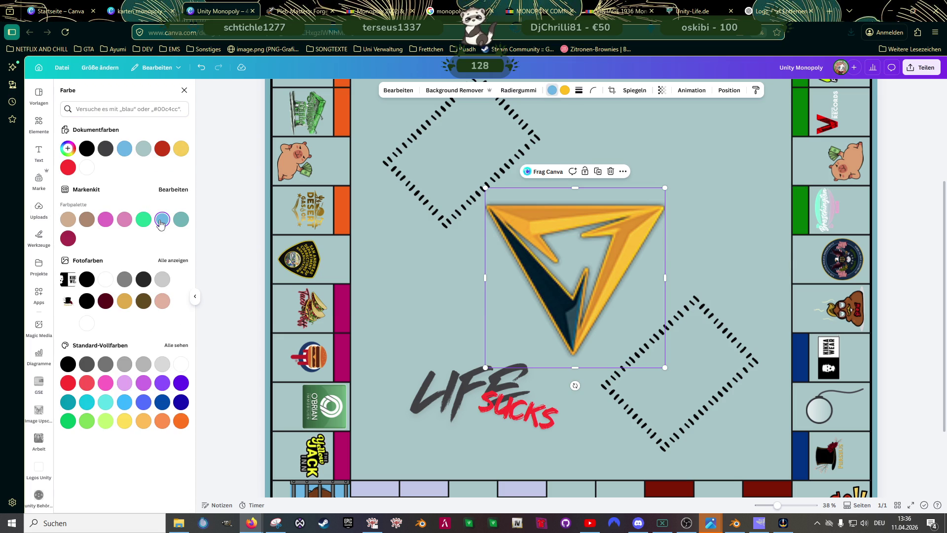
{"action": "left_click", "coordinate": [564, 89]}
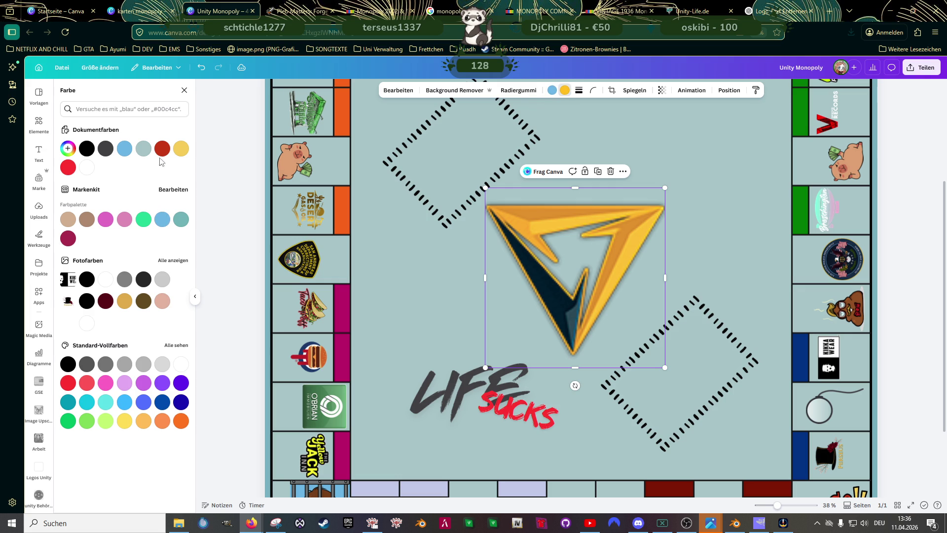
{"action": "left_click", "coordinate": [181, 220]}
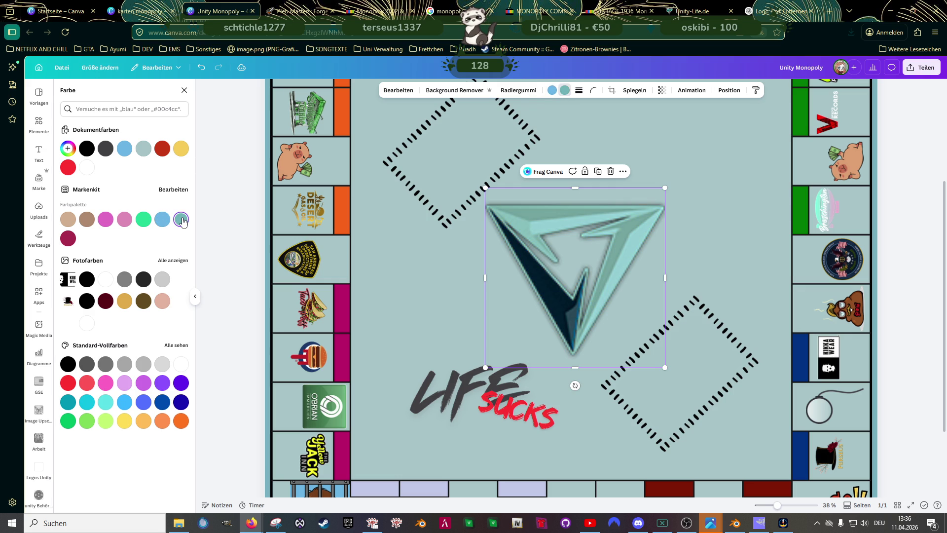
{"action": "left_click", "coordinate": [124, 149]}
{"action": "left_click", "coordinate": [143, 149]}
{"action": "left_click", "coordinate": [125, 149]}
Set the triangle logo's Transparenz to 68
{"action": "left_click", "coordinate": [661, 90]}
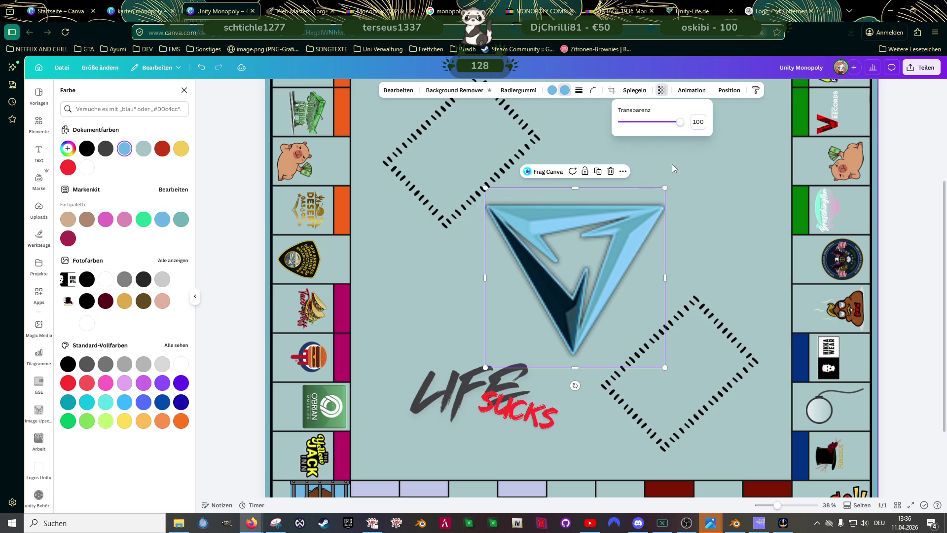
{"action": "left_click_drag", "start_coordinate": [682, 122], "coordinate": [660, 122]}
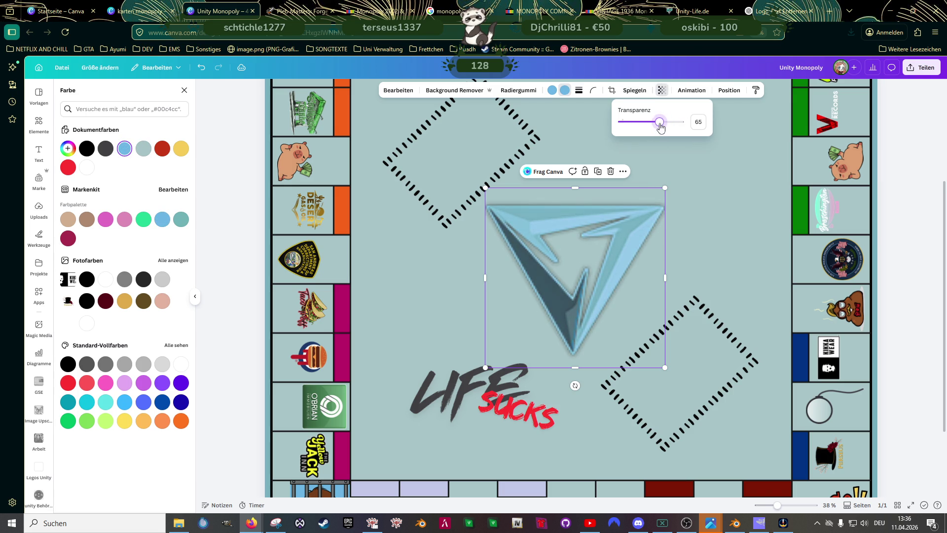
{"action": "left_click", "coordinate": [726, 220]}
{"action": "left_click", "coordinate": [478, 382]}
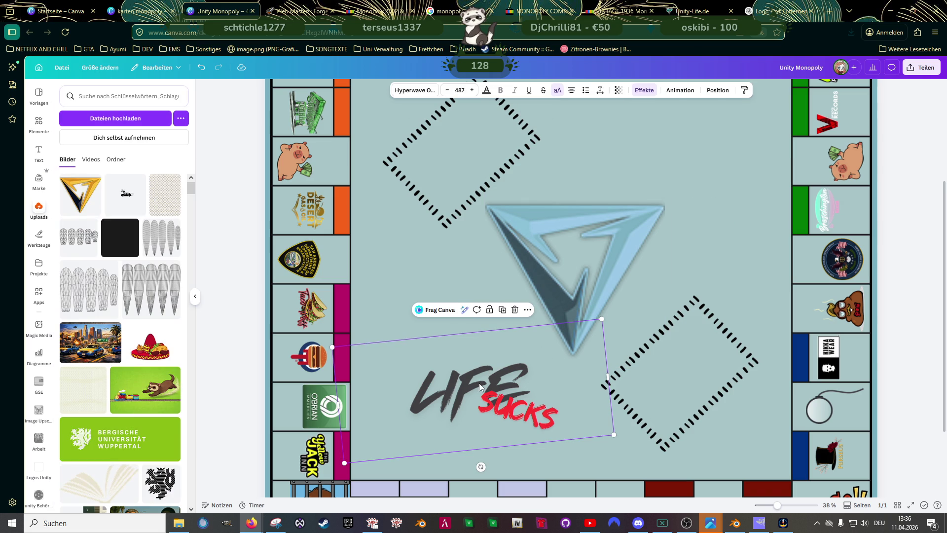
Move LIFE SUCKS back over the centre logo and lower the logo's transparency to 52
{"action": "left_click_drag", "start_coordinate": [491, 376], "coordinate": [579, 250]}
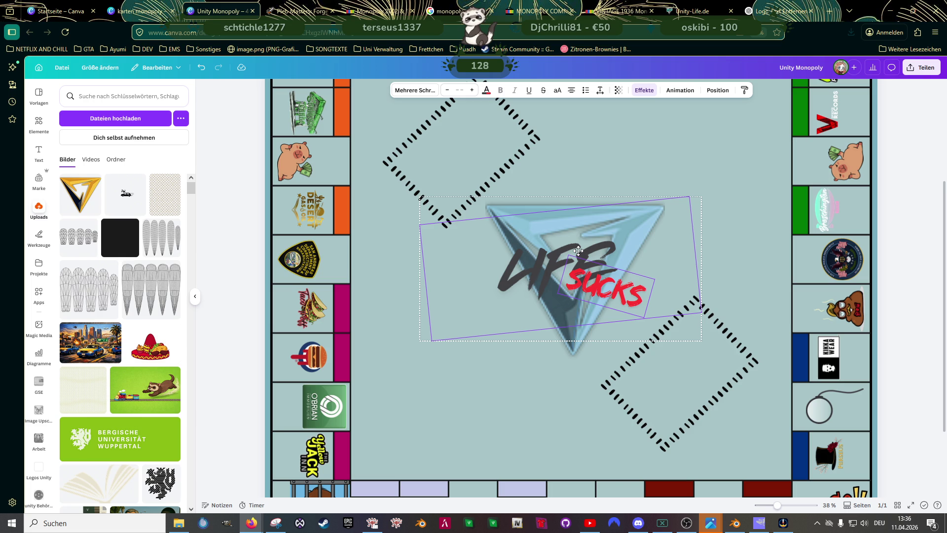
{"action": "left_click", "coordinate": [519, 205]}
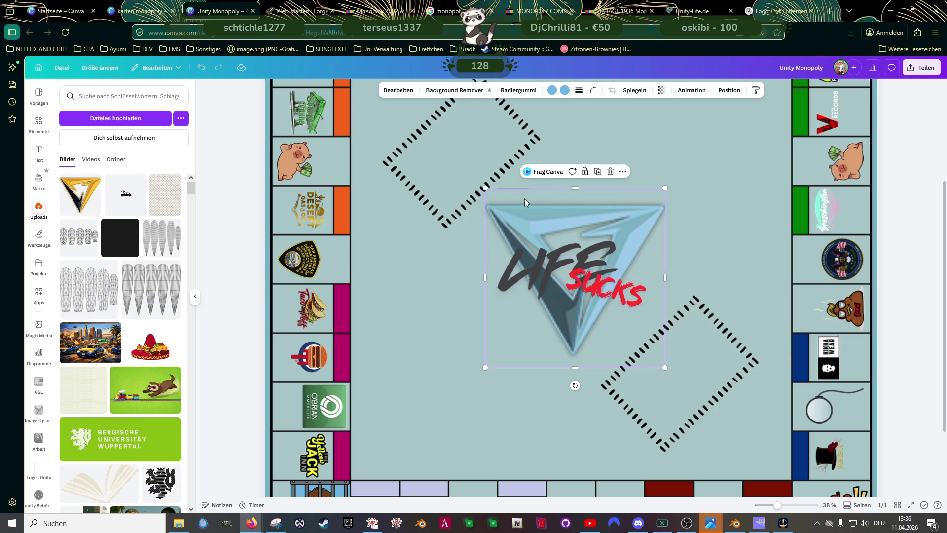
{"action": "left_click", "coordinate": [661, 90]}
{"action": "left_click_drag", "start_coordinate": [683, 122], "coordinate": [652, 126]}
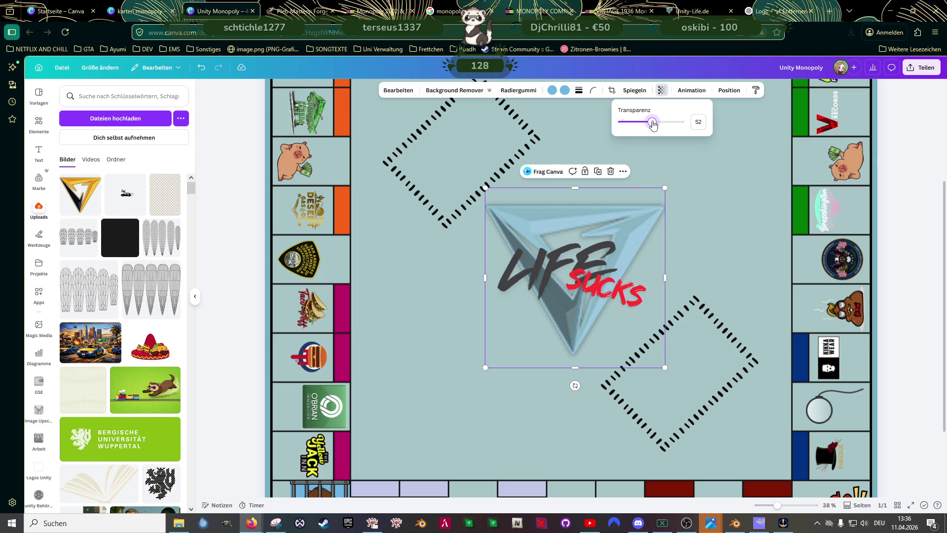
{"action": "left_click", "coordinate": [564, 254]}
{"action": "left_click", "coordinate": [564, 253]}
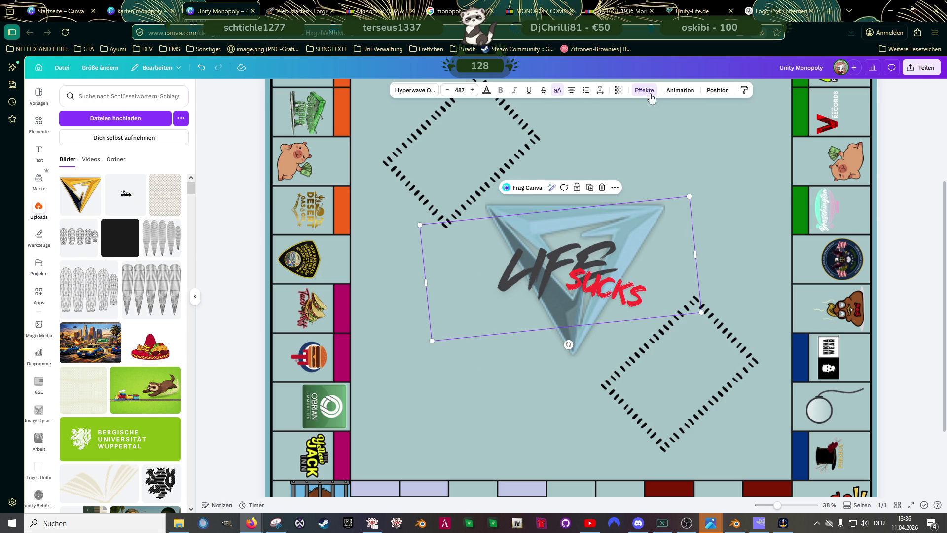
Try a white Umriss outline on the LIFE SUCKS text, then set its thickness to zero
{"action": "left_click", "coordinate": [644, 90]}
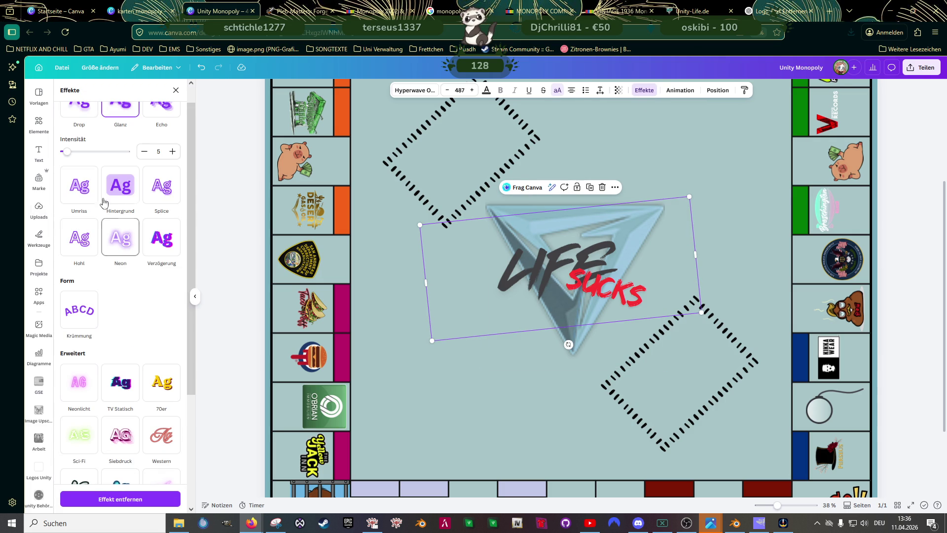
{"action": "scroll", "coordinate": [88, 197], "scroll_direction": "up", "scroll_amount": 1}
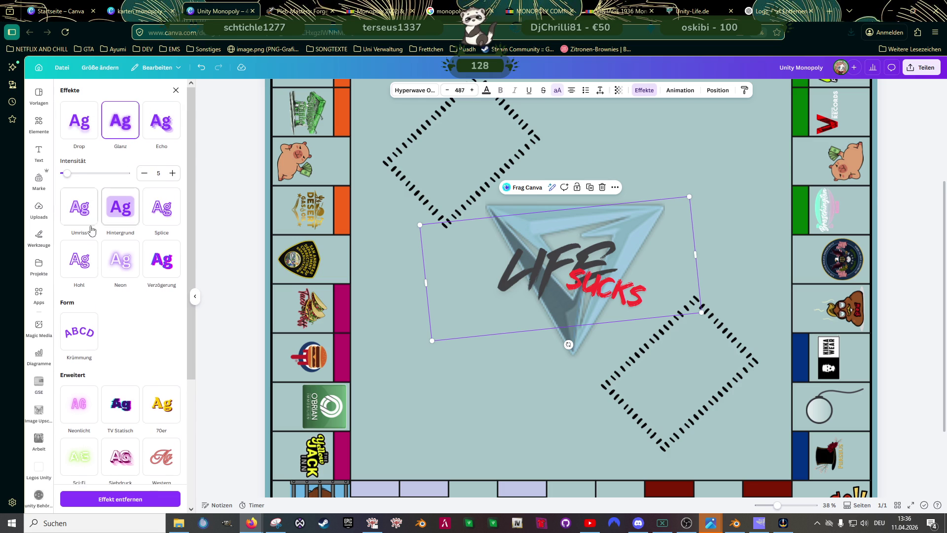
{"action": "left_click", "coordinate": [74, 217]}
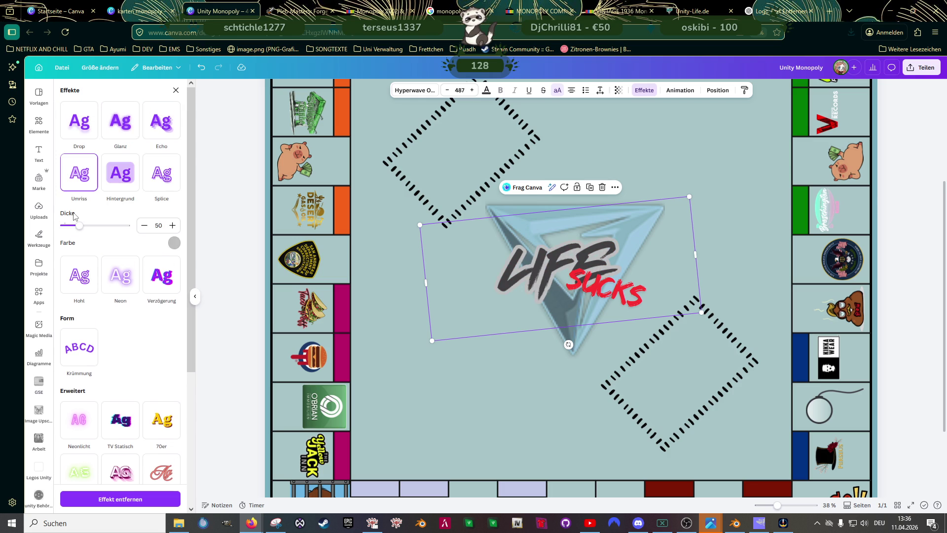
{"action": "left_click", "coordinate": [174, 242]}
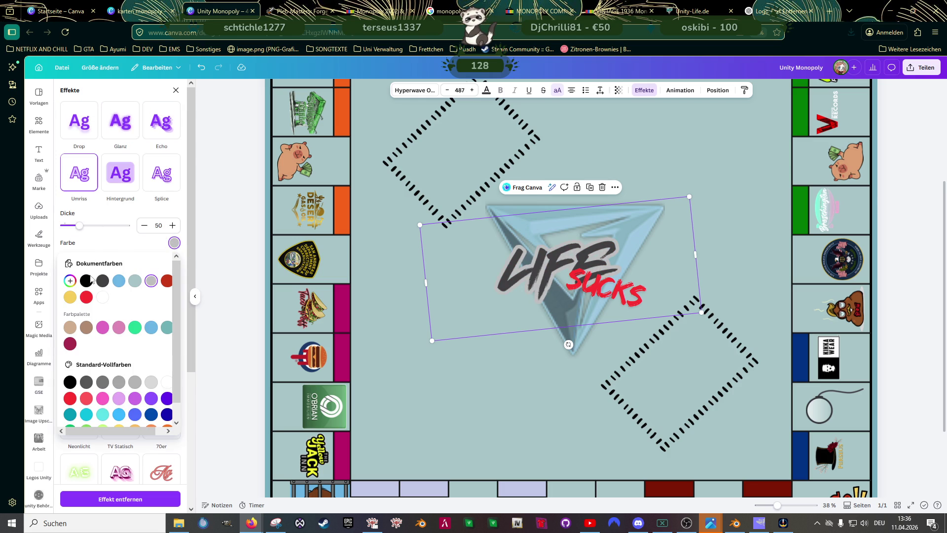
{"action": "left_click", "coordinate": [102, 296]}
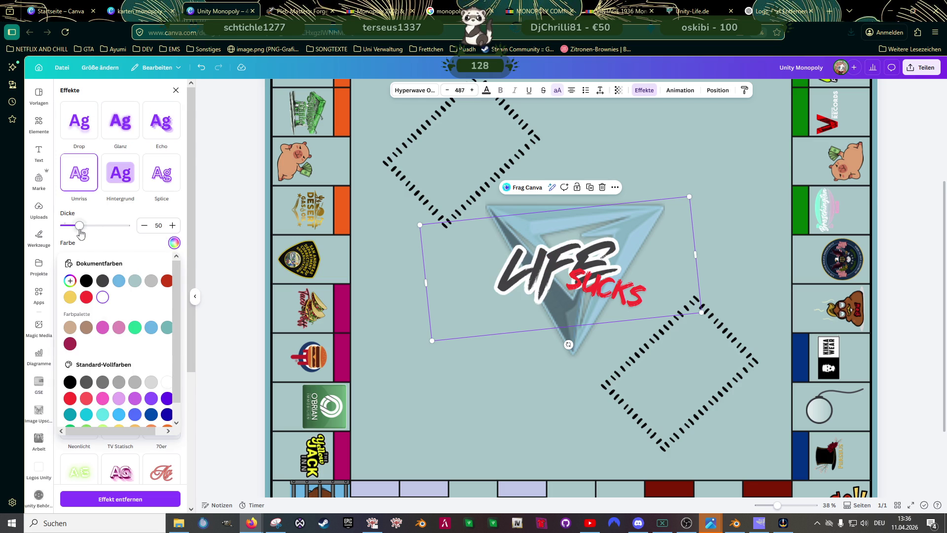
{"action": "left_click", "coordinate": [77, 226]}
{"action": "left_click", "coordinate": [65, 229]}
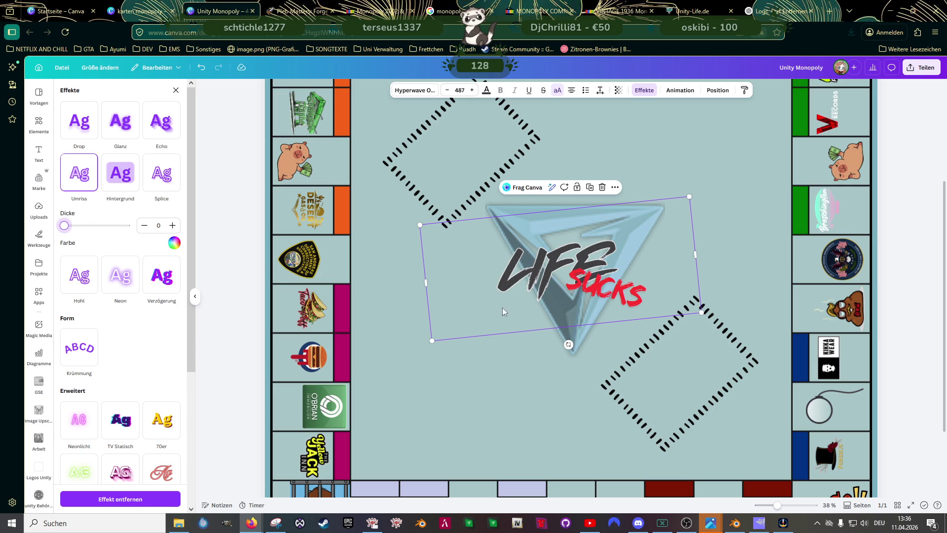
Give the red SUCKS word a white Umriss outline with Dicke 1
{"action": "left_click", "coordinate": [602, 292]}
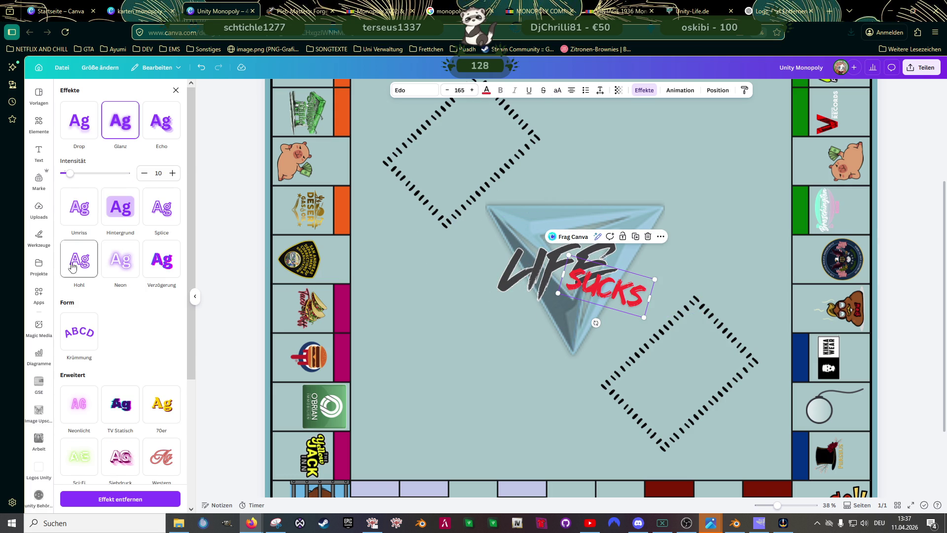
{"action": "left_click", "coordinate": [79, 207]}
{"action": "left_click", "coordinate": [175, 243]}
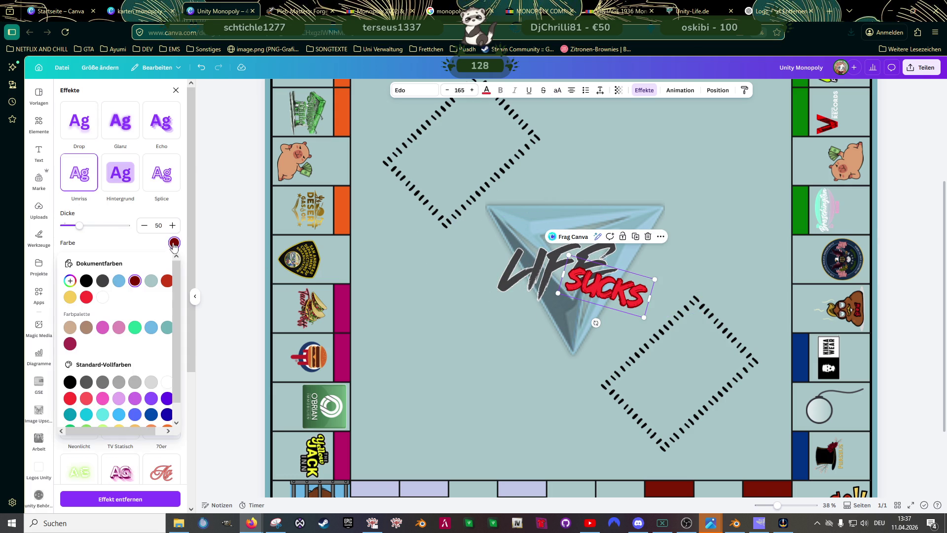
{"action": "left_click", "coordinate": [102, 296]}
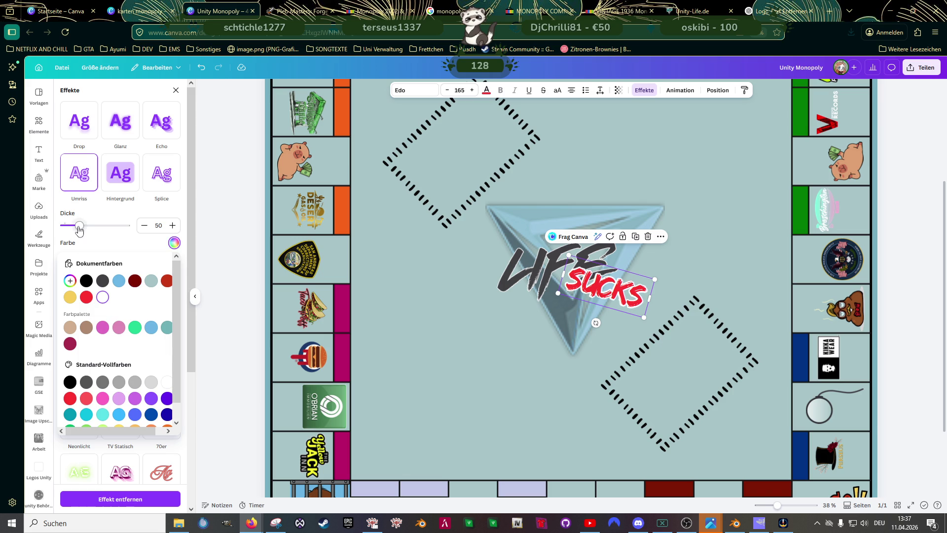
{"action": "left_click", "coordinate": [79, 226]}
{"action": "left_click_drag", "start_coordinate": [79, 226], "coordinate": [63, 228]}
{"action": "left_click", "coordinate": [435, 326]}
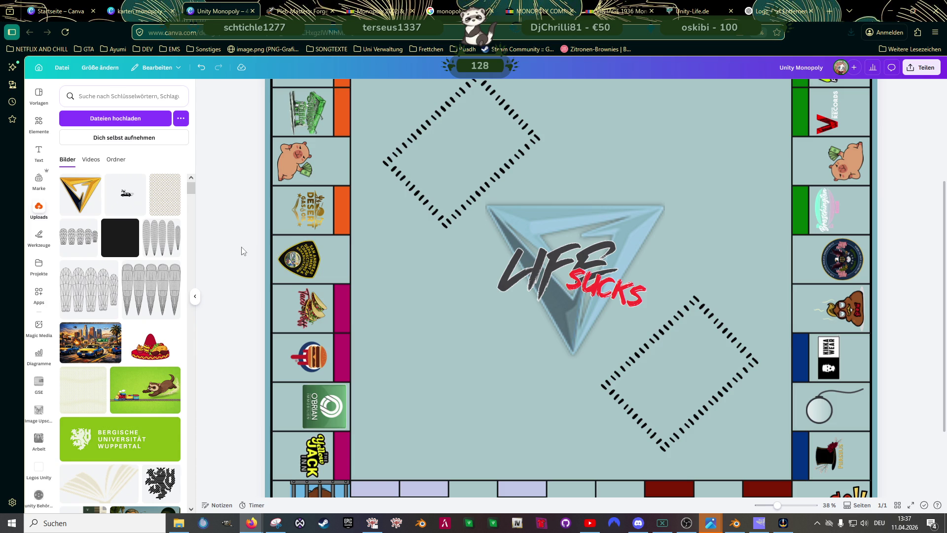
Move the LIFE and SUCKS lettering together slightly up-left over the triangle logo, then select the logo
{"action": "scroll", "coordinate": [242, 250], "scroll_direction": "down", "scroll_amount": 3}
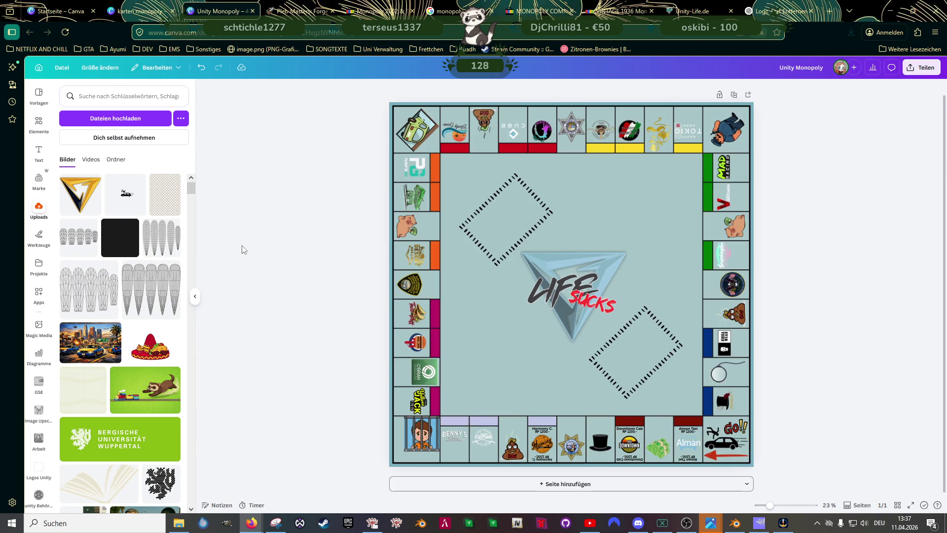
{"action": "left_click", "coordinate": [580, 293]}
{"action": "left_click", "coordinate": [583, 284], "text": "shift"}
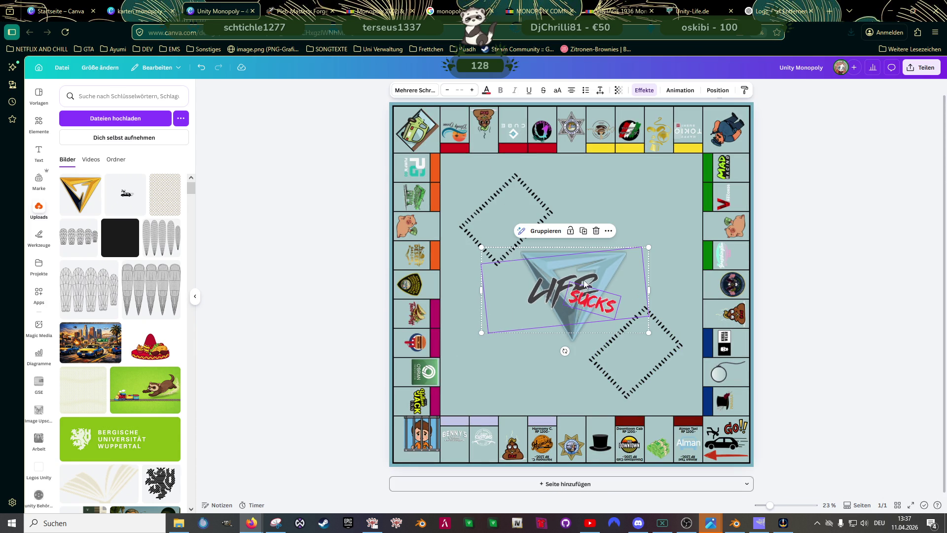
{"action": "left_click_drag", "start_coordinate": [584, 282], "coordinate": [583, 277]}
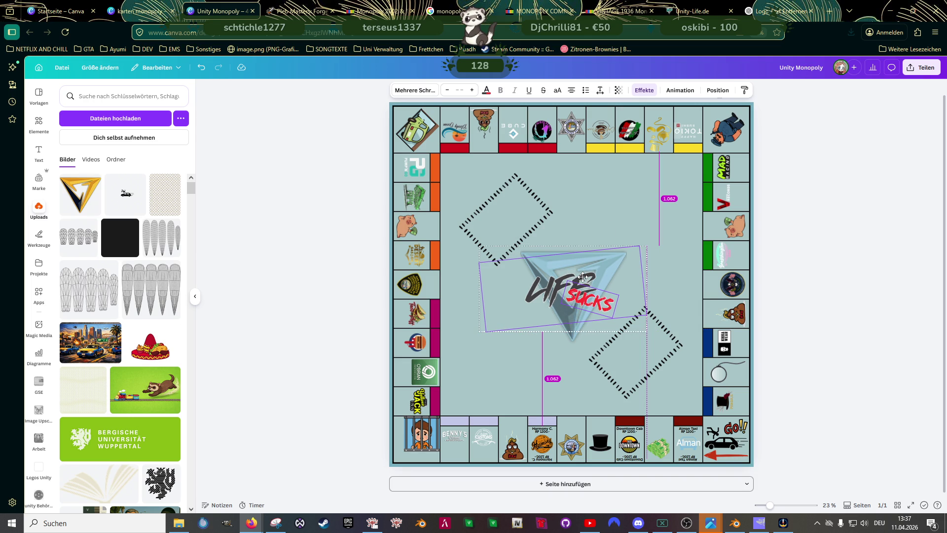
{"action": "left_click", "coordinate": [839, 328]}
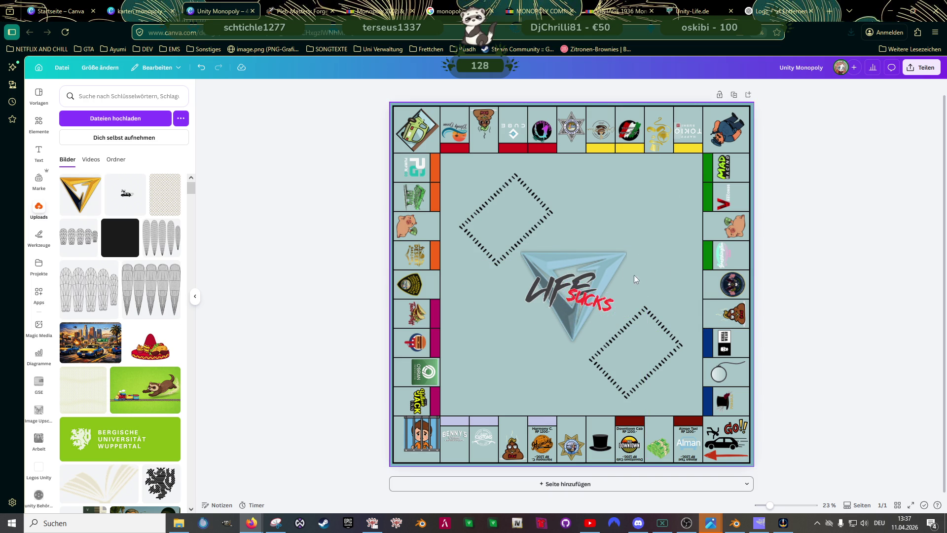
{"action": "left_click", "coordinate": [568, 250]}
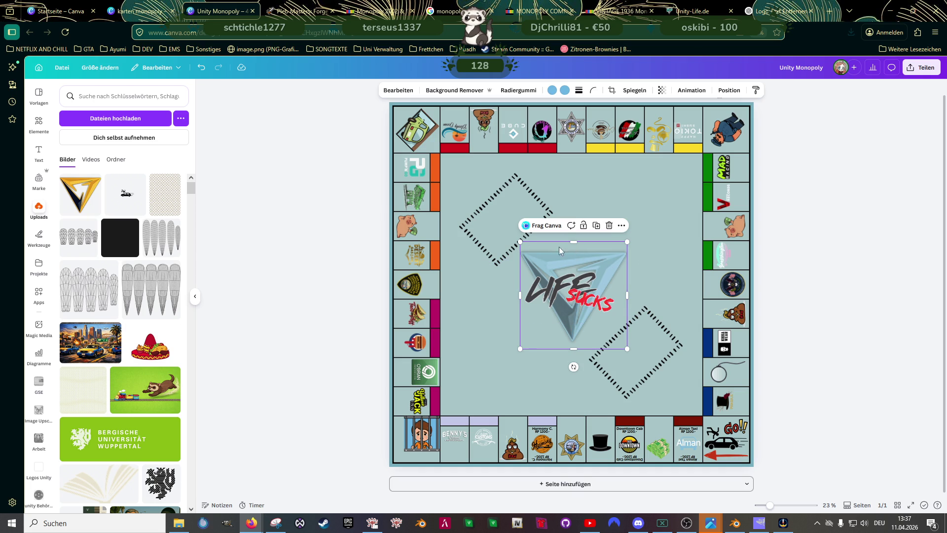
{"action": "left_click", "coordinate": [338, 239]}
Search the Uploads for 'kreuz', then 'fadenkreuz'
{"action": "left_click", "coordinate": [118, 95]}
{"action": "type", "text": "kreuz"}
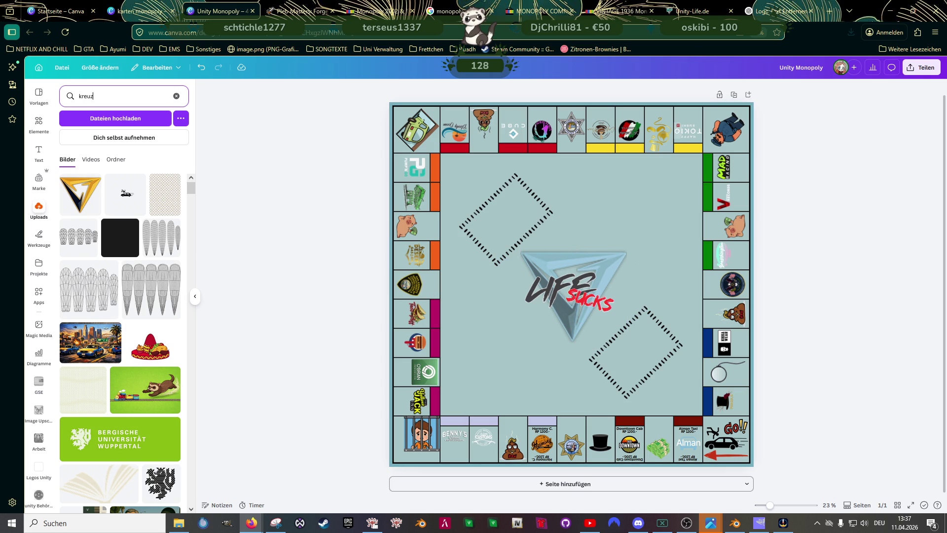
{"action": "key", "text": "Return"}
{"action": "double_click", "coordinate": [102, 96]}
{"action": "type", "text": "fadenk"}
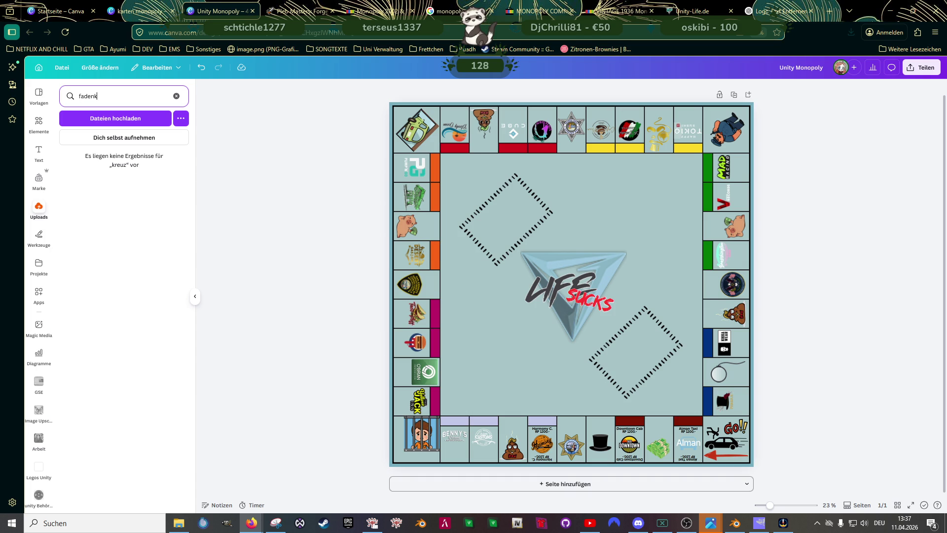
Search the design Elements for crosshair graphics and scroll through the results
{"action": "left_click", "coordinate": [39, 123]}
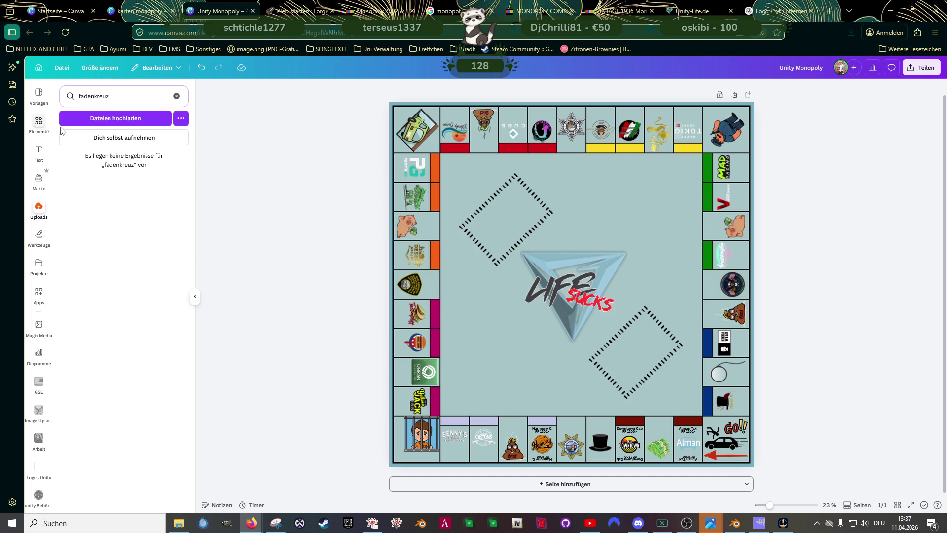
{"action": "left_click", "coordinate": [74, 96]}
{"action": "double_click", "coordinate": [74, 96]}
{"action": "type", "text": "fadenkreuz"}
{"action": "key", "text": "Return"}
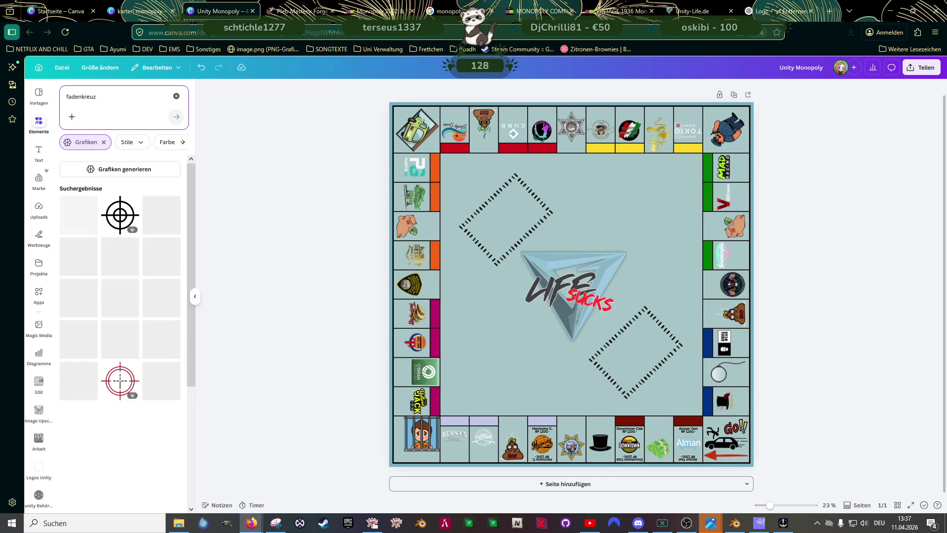
{"action": "scroll", "coordinate": [112, 281], "scroll_direction": "down", "scroll_amount": 4}
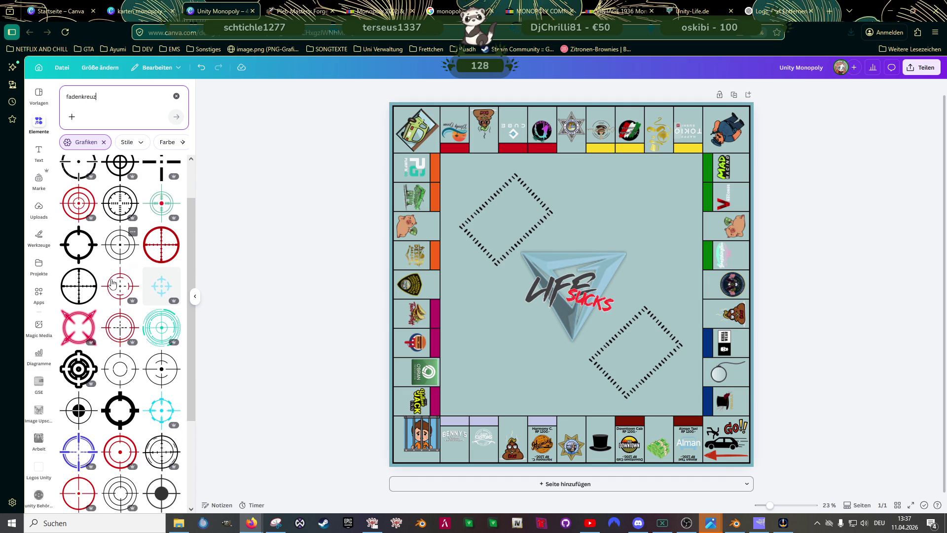
{"action": "scroll", "coordinate": [109, 281], "scroll_direction": "down", "scroll_amount": 2}
{"action": "scroll", "coordinate": [109, 281], "scroll_direction": "down", "scroll_amount": 2}
{"action": "scroll", "coordinate": [109, 281], "scroll_direction": "up", "scroll_amount": 1}
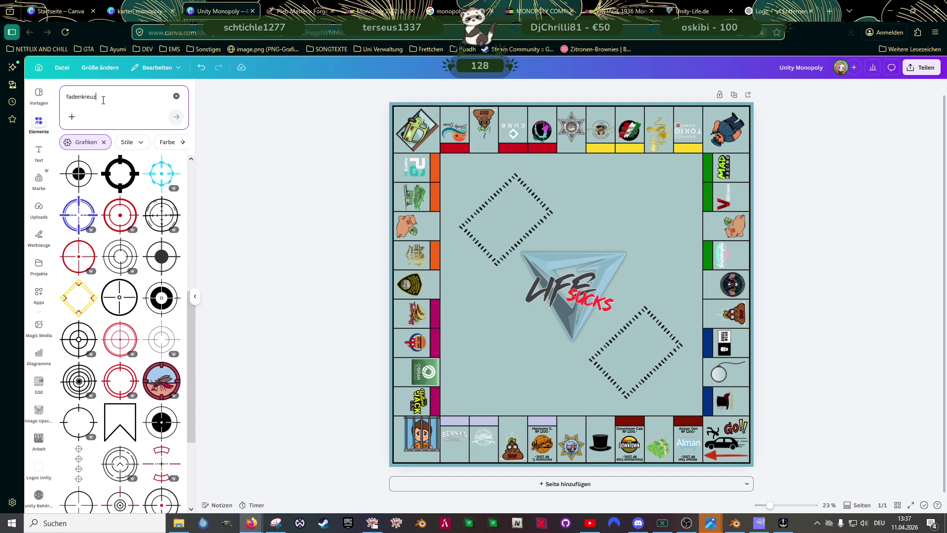
Search Elements for 'raster' to list grid graphics
{"action": "left_click", "coordinate": [105, 97]}
{"action": "type", "text": "raster"}
{"action": "key", "text": "Return"}
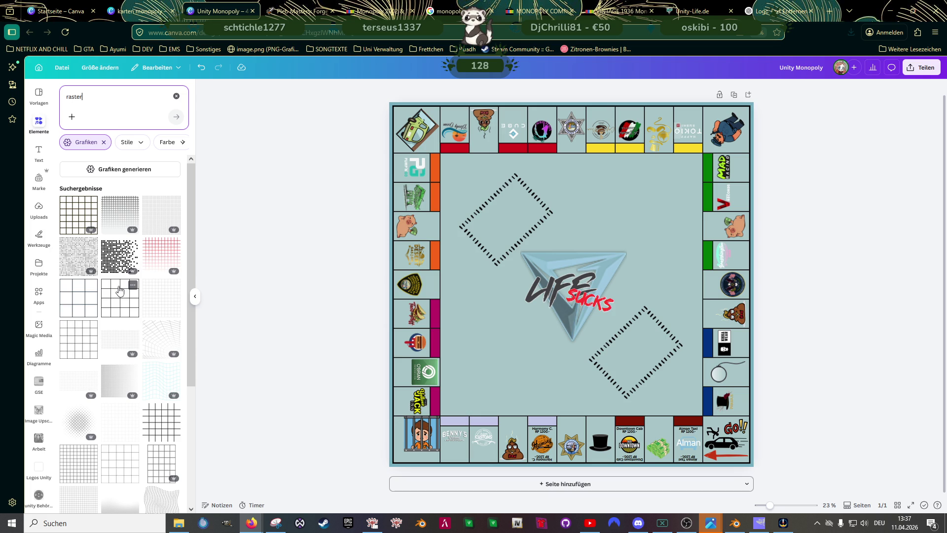
{"action": "left_click", "coordinate": [142, 248]}
Replace a trial black grid with a light grid stretched from the board's top-left across the whole board
{"action": "left_click", "coordinate": [79, 215]}
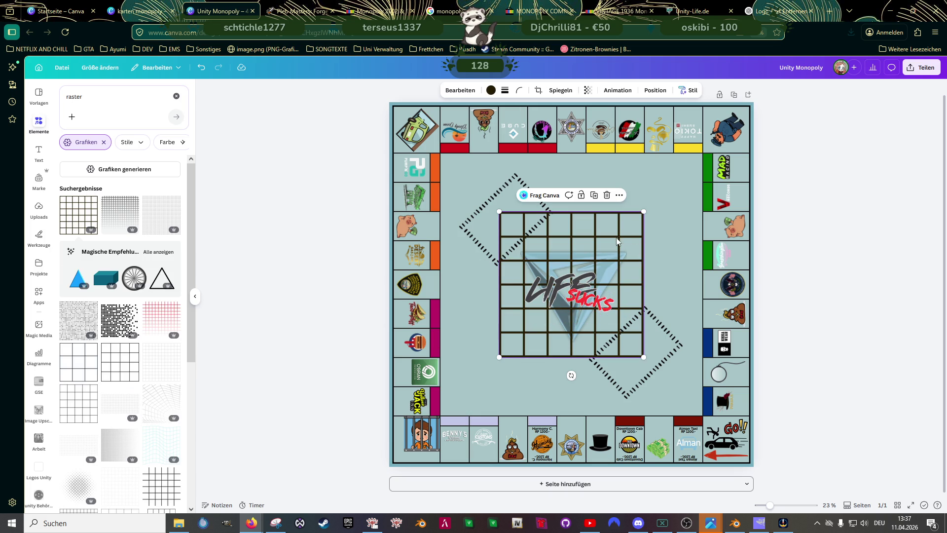
{"action": "left_click_drag", "start_coordinate": [619, 216], "coordinate": [514, 118]}
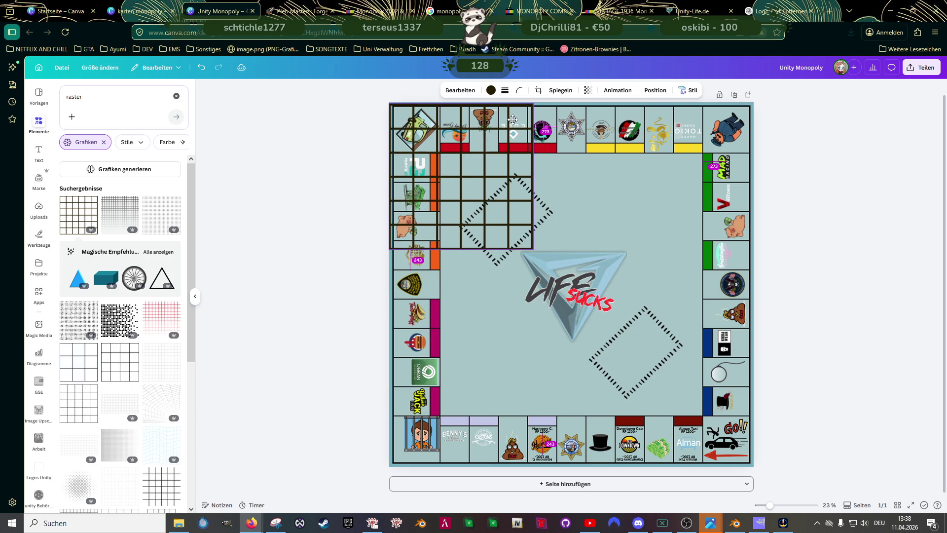
{"action": "left_click_drag", "start_coordinate": [515, 118], "coordinate": [514, 120]}
{"action": "mouse_move", "coordinate": [533, 249]}
{"action": "left_mouse_down"}
{"action": "mouse_move", "coordinate": [762, 461]}
{"action": "mouse_move", "coordinate": [760, 449]}
{"action": "left_mouse_up"}
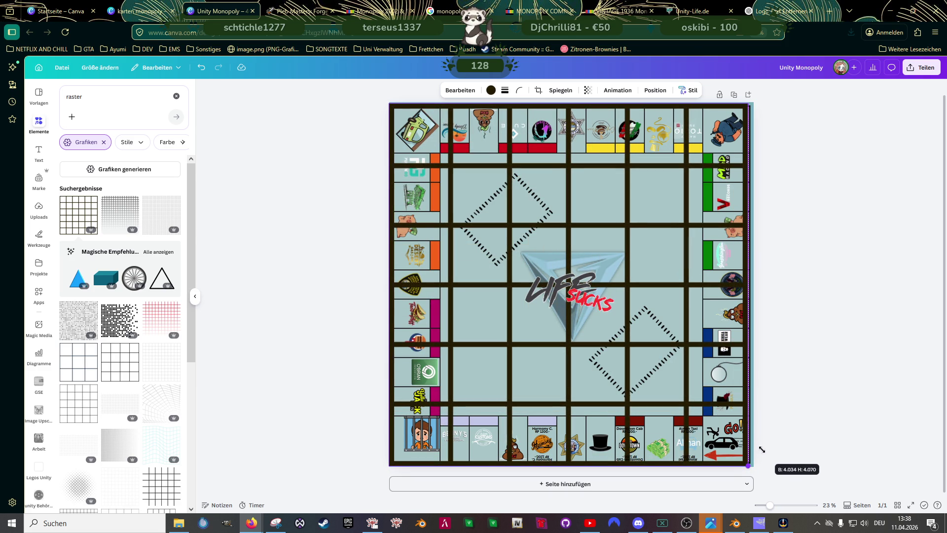
{"action": "left_click_drag", "start_coordinate": [761, 449], "coordinate": [760, 448]}
{"action": "key", "text": "Delete"}
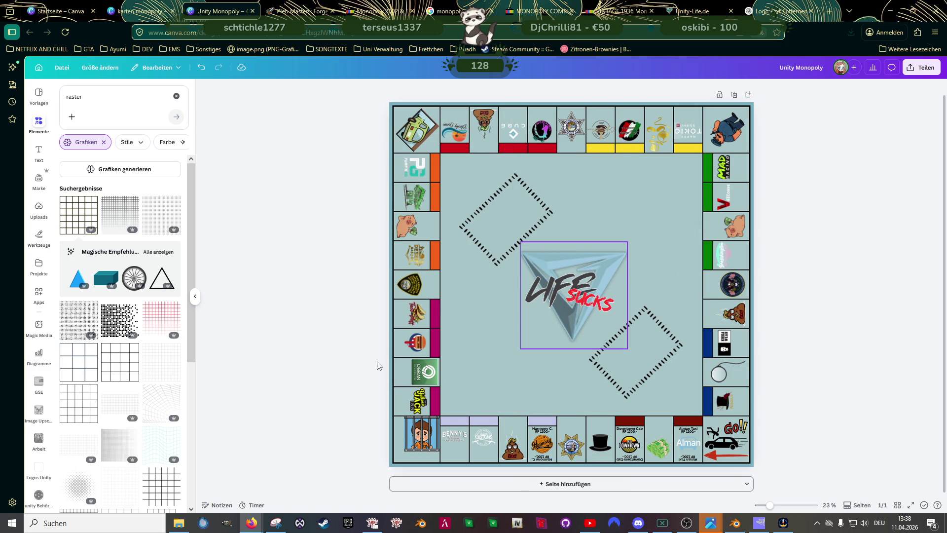
{"action": "left_click", "coordinate": [161, 365]}
{"action": "left_click_drag", "start_coordinate": [582, 253], "coordinate": [482, 119]}
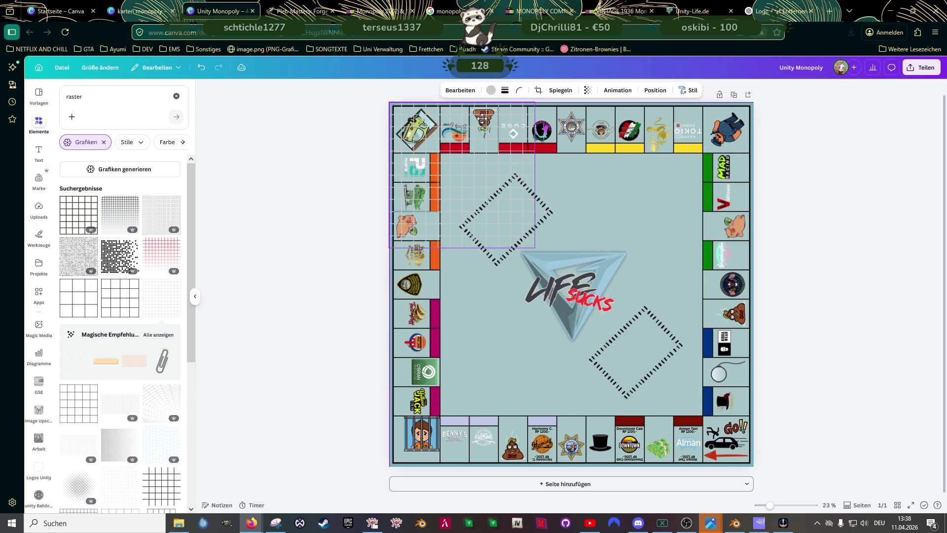
{"action": "left_click_drag", "start_coordinate": [534, 247], "coordinate": [773, 442]}
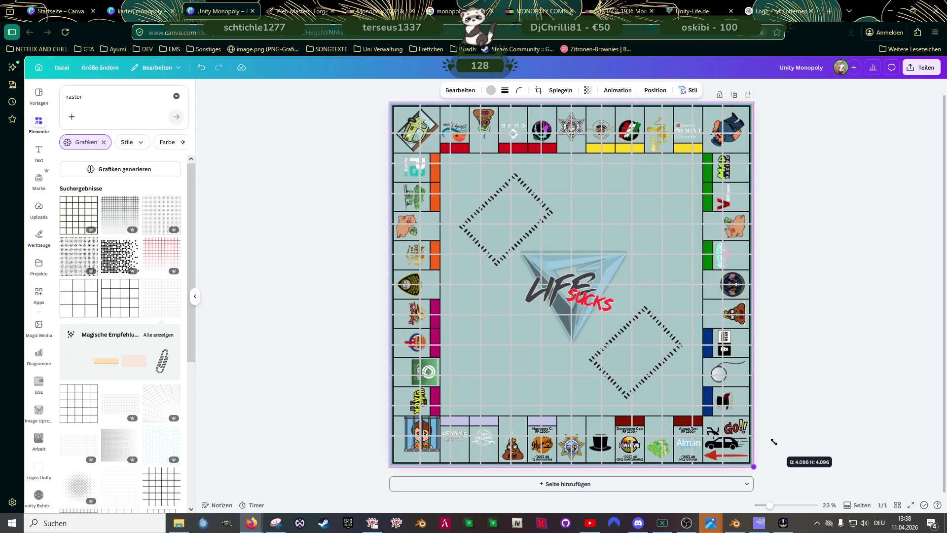
Send the grid back three layers so the centre Life Sucks logo shows through
{"action": "right_click", "coordinate": [664, 238]}
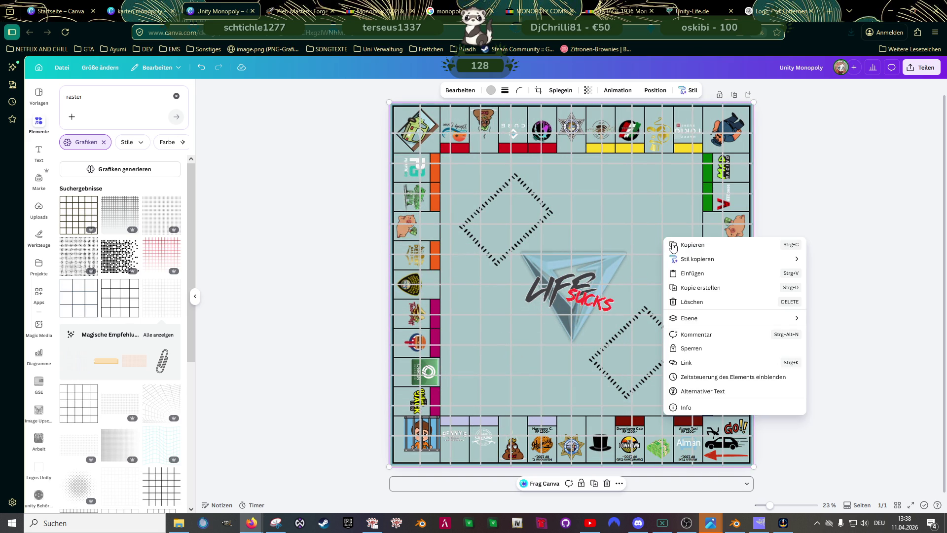
{"action": "mouse_move", "coordinate": [696, 318]}
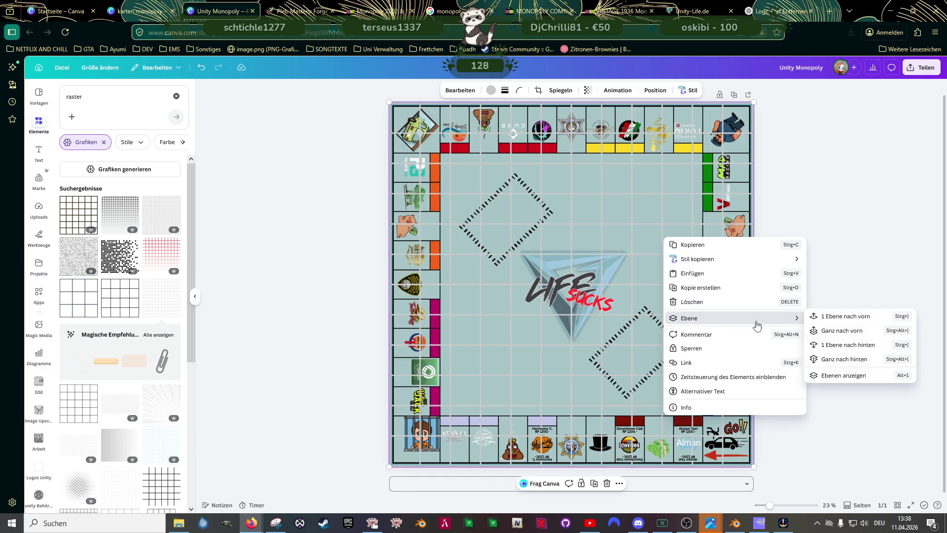
{"action": "left_click", "coordinate": [834, 347]}
{"action": "right_click", "coordinate": [668, 254]}
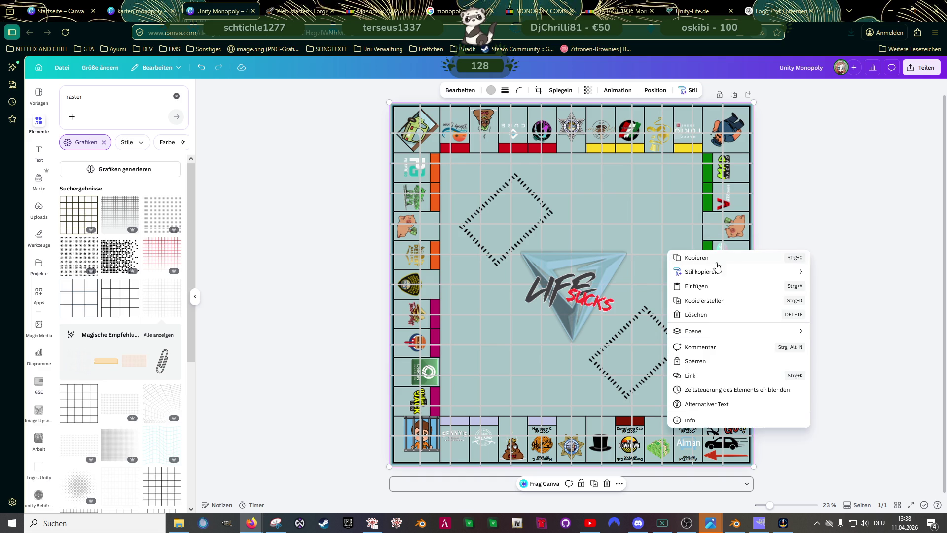
{"action": "mouse_move", "coordinate": [714, 331]}
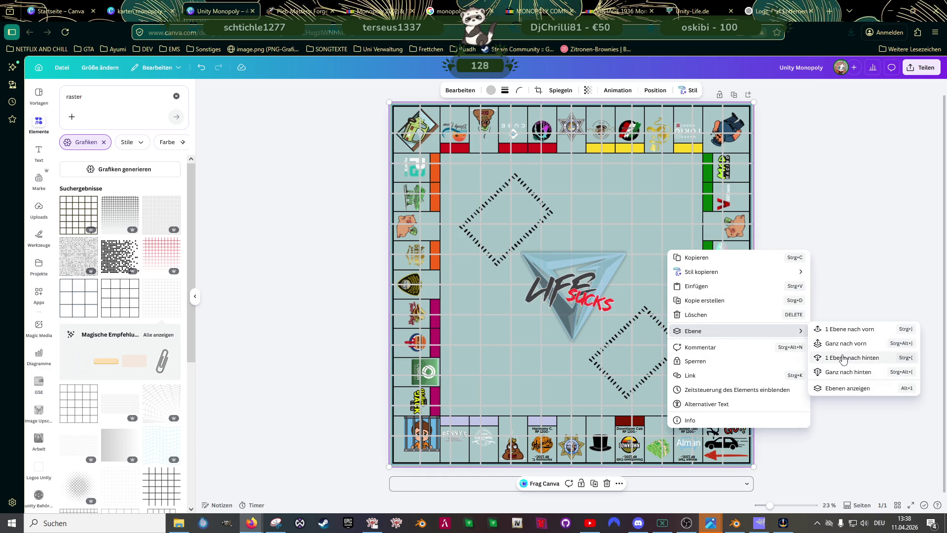
{"action": "left_click", "coordinate": [828, 363]}
{"action": "right_click", "coordinate": [666, 255]}
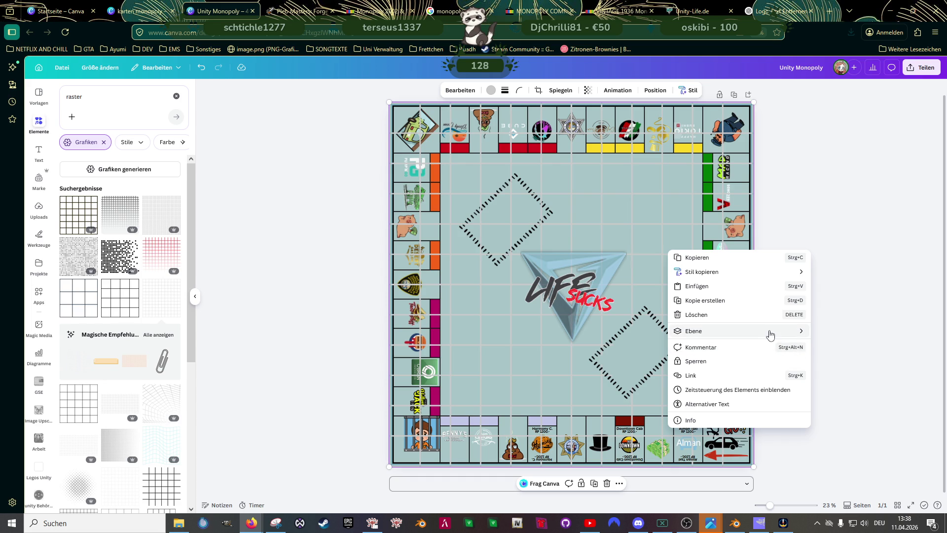
{"action": "mouse_move", "coordinate": [772, 331]}
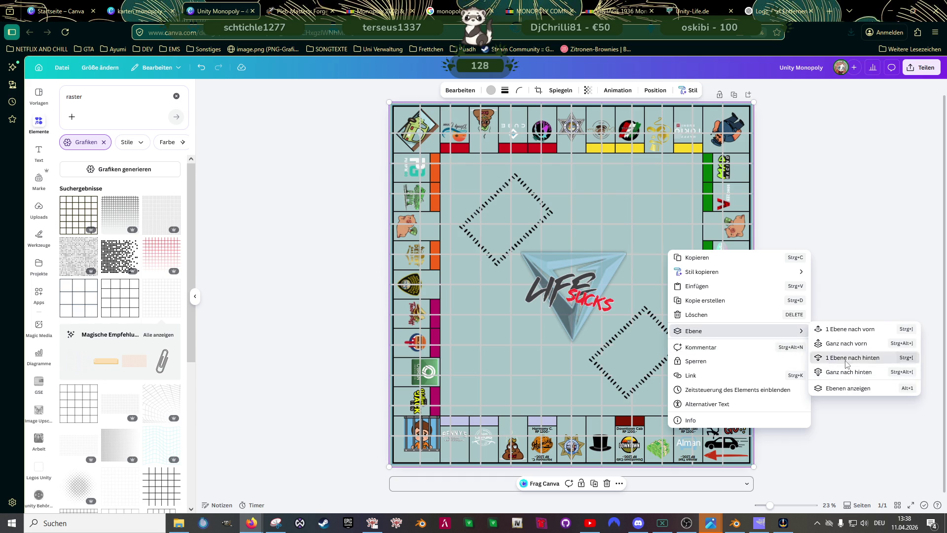
{"action": "left_click", "coordinate": [839, 360]}
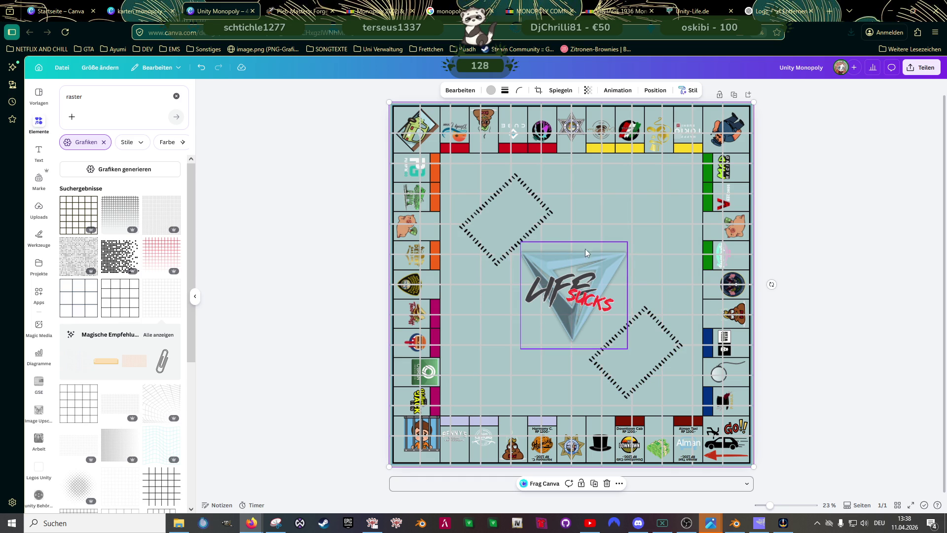
{"action": "left_click", "coordinate": [561, 251]}
Enlarge the Life Sucks logo, centre it between the diamonds, and widen it to about 1,375 × 1,339
{"action": "left_click_drag", "start_coordinate": [561, 251], "coordinate": [554, 248]}
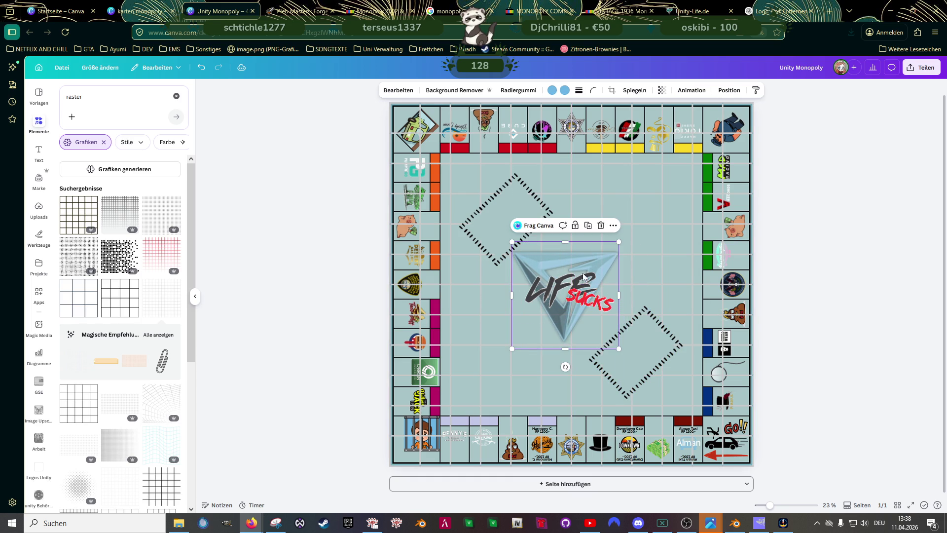
{"action": "left_click_drag", "start_coordinate": [618, 349], "coordinate": [644, 352]}
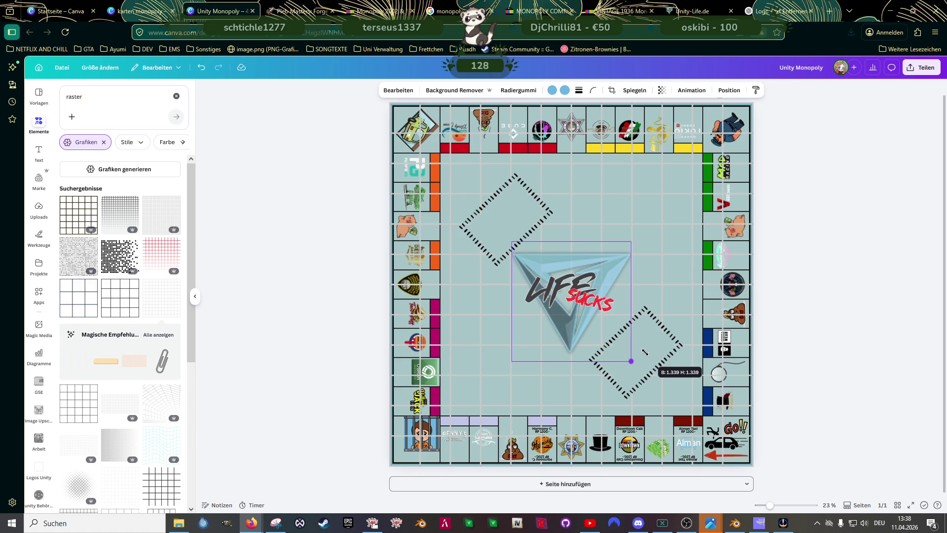
{"action": "left_click_drag", "start_coordinate": [645, 352], "coordinate": [644, 352]}
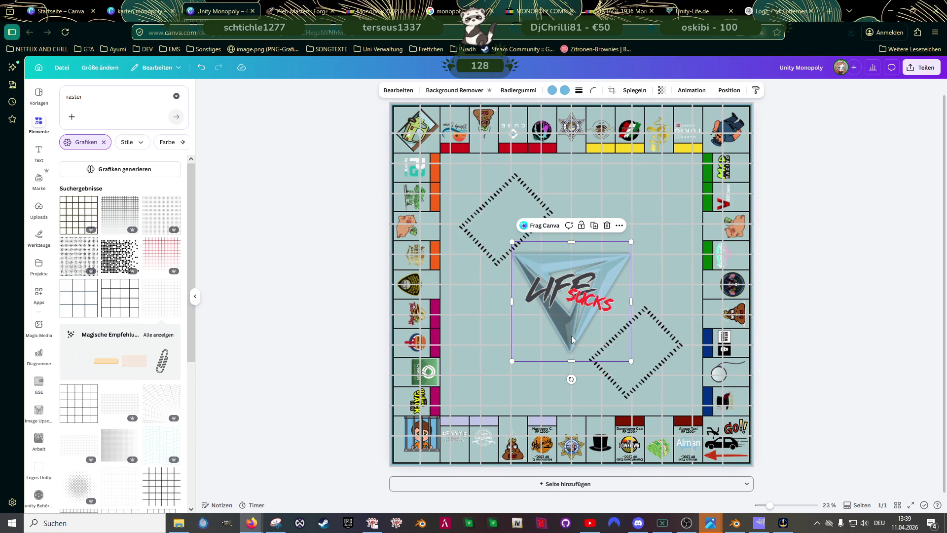
{"action": "left_click_drag", "start_coordinate": [588, 339], "coordinate": [591, 325]}
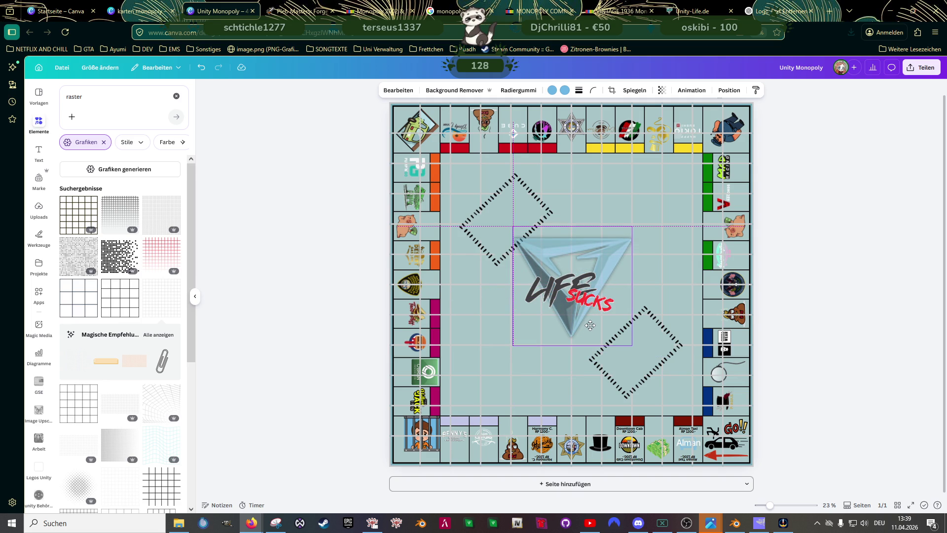
{"action": "left_click_drag", "start_coordinate": [590, 325], "coordinate": [590, 335]}
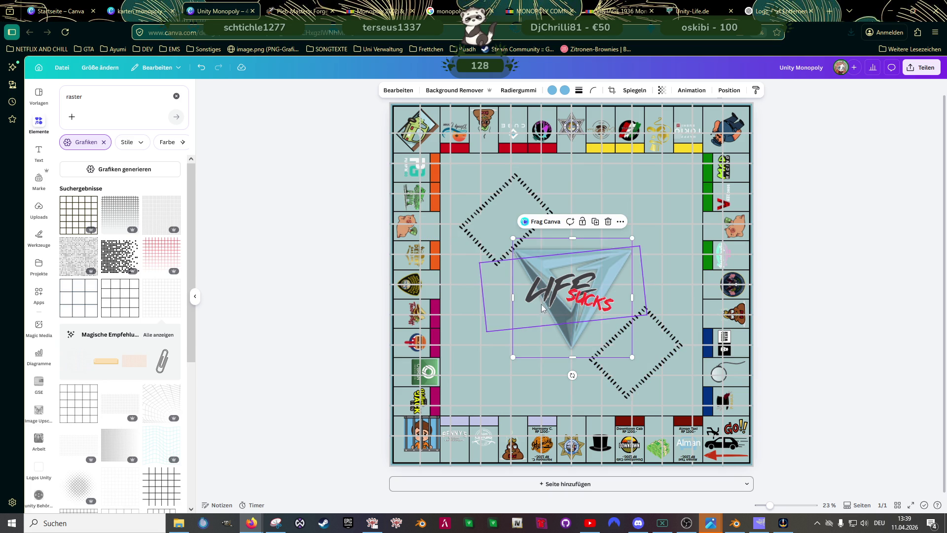
{"action": "left_click_drag", "start_coordinate": [512, 297], "coordinate": [509, 297]}
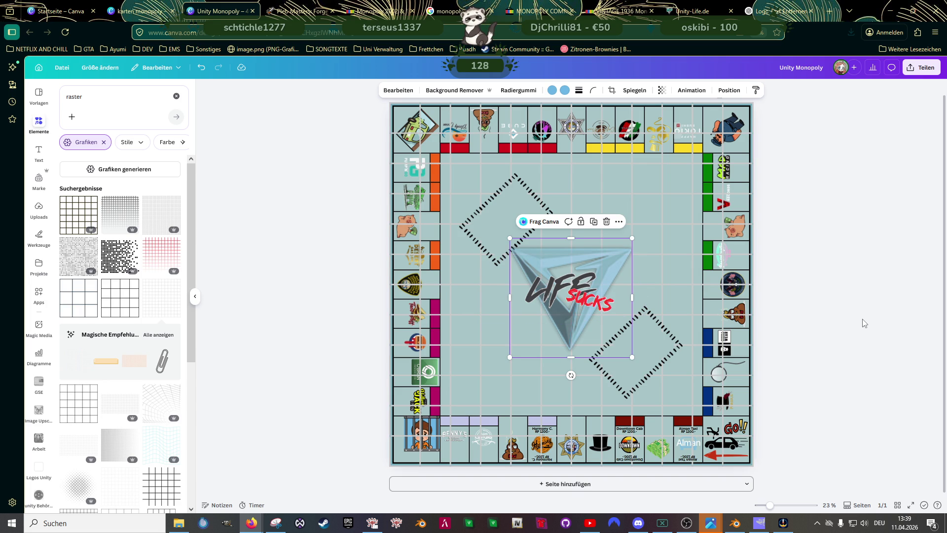
Enlarge the LIFE lettering and the red SUCKS text from 165 to 206, nudging SUCKS slightly right
{"action": "left_click", "coordinate": [859, 275]}
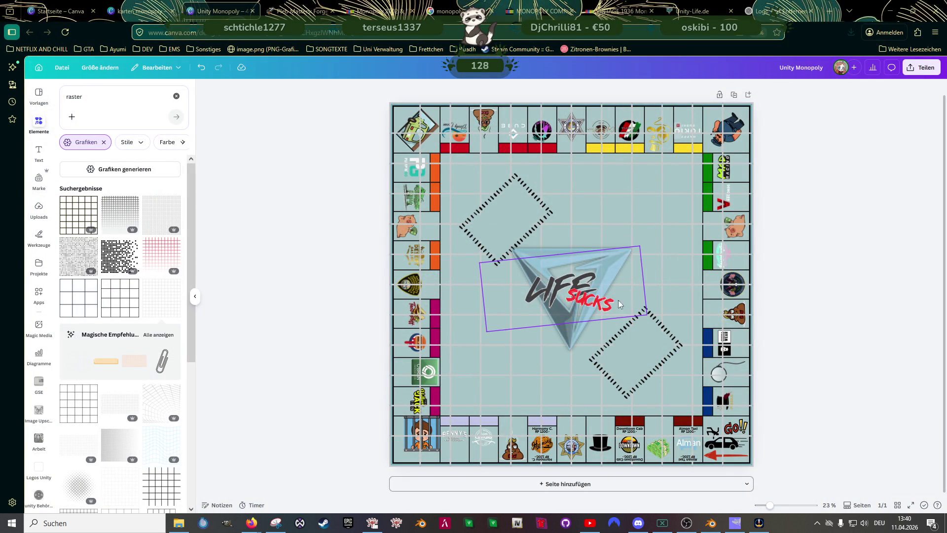
{"action": "left_click", "coordinate": [562, 284]}
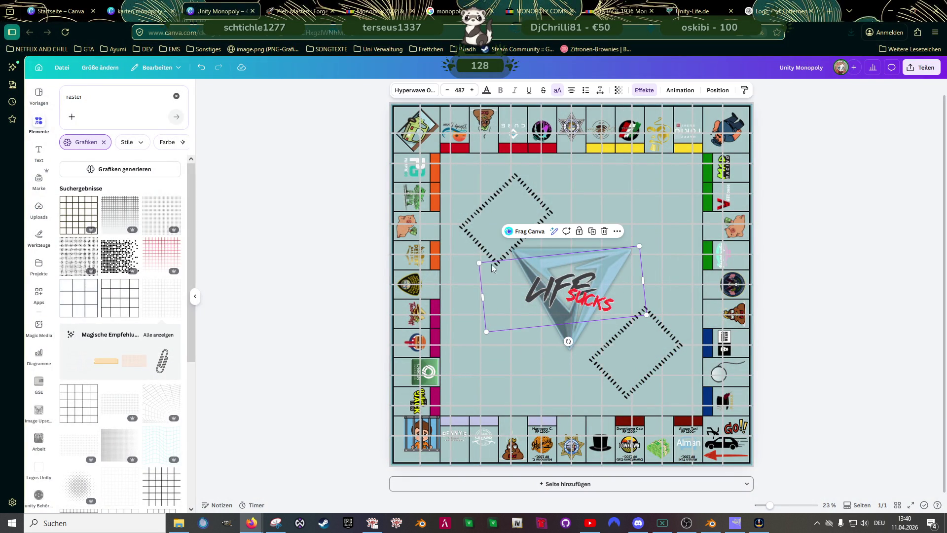
{"action": "left_click_drag", "start_coordinate": [480, 262], "coordinate": [459, 254]}
{"action": "left_click", "coordinate": [602, 306]}
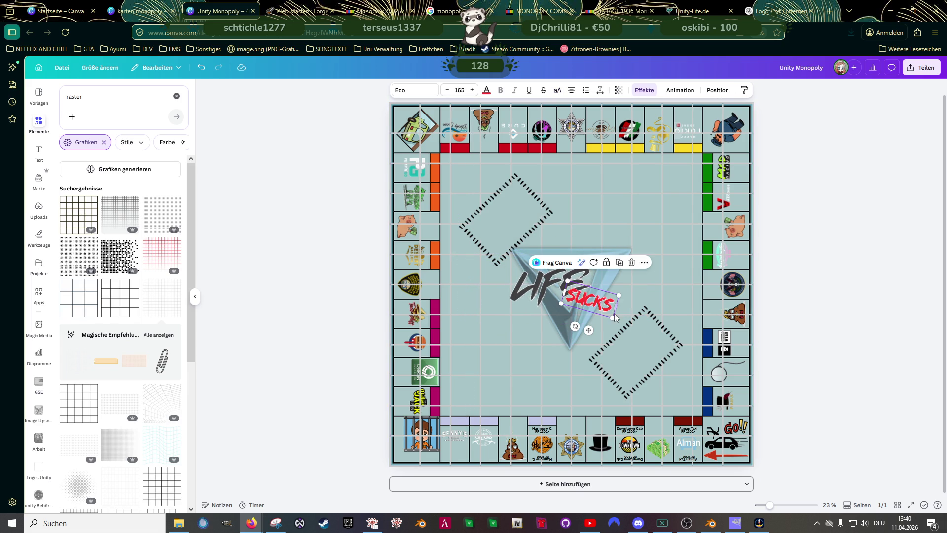
{"action": "mouse_move", "coordinate": [611, 316]}
{"action": "left_mouse_down"}
{"action": "mouse_move", "coordinate": [624, 327]}
{"action": "mouse_move", "coordinate": [592, 297]}
{"action": "left_mouse_up"}
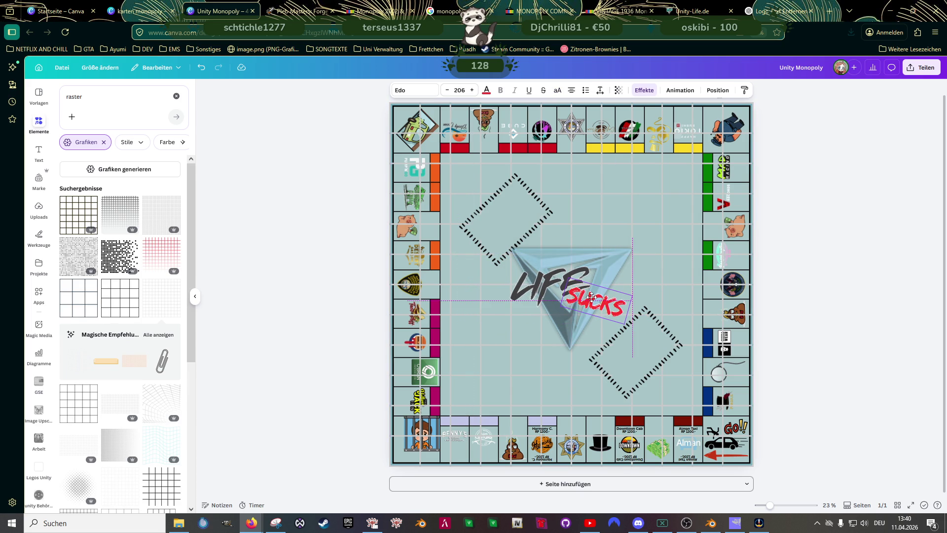
{"action": "left_click", "coordinate": [831, 347]}
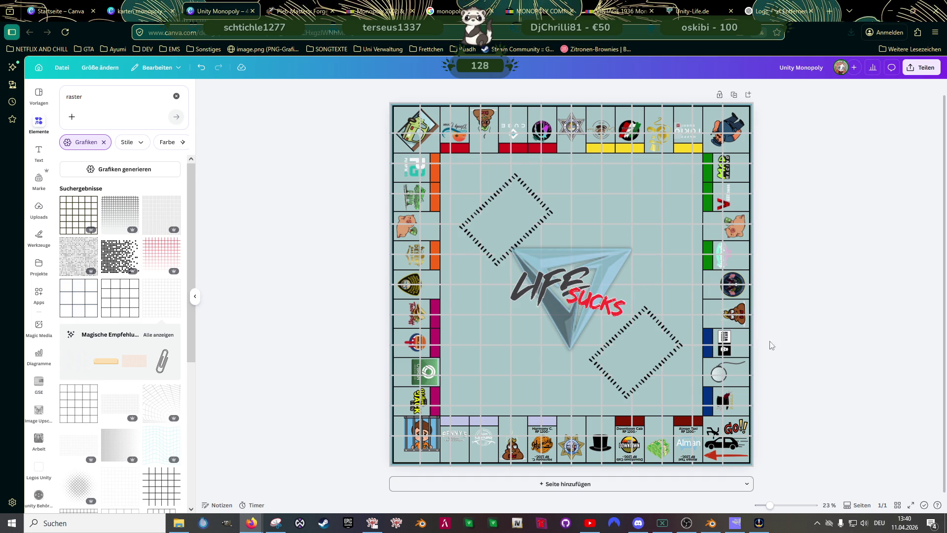
{"action": "left_click", "coordinate": [603, 302]}
{"action": "left_click_drag", "start_coordinate": [602, 301], "coordinate": [609, 300]}
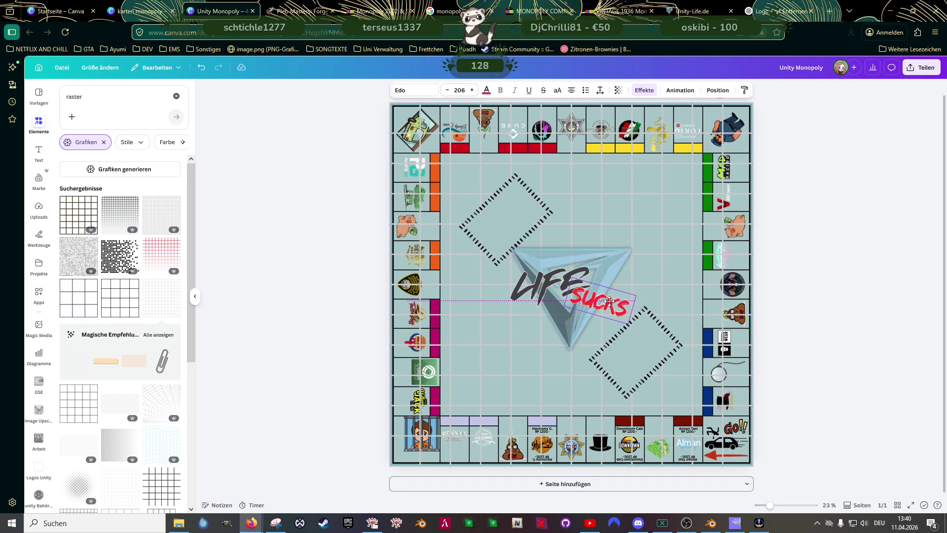
{"action": "left_click", "coordinate": [793, 334]}
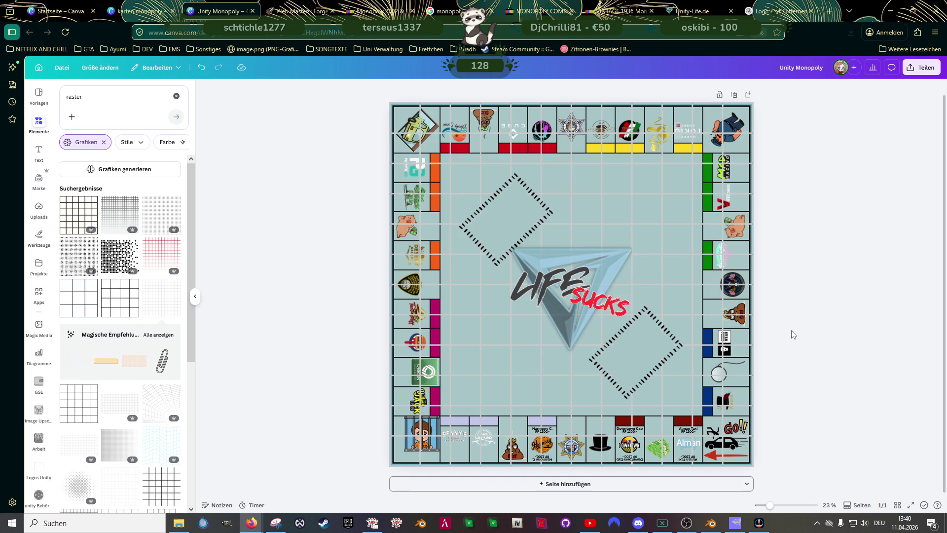
Move and resize the upper dashed diamond onto the board's centre guide
{"action": "left_click", "coordinate": [526, 206]}
{"action": "left_click_drag", "start_coordinate": [508, 220], "coordinate": [496, 217]}
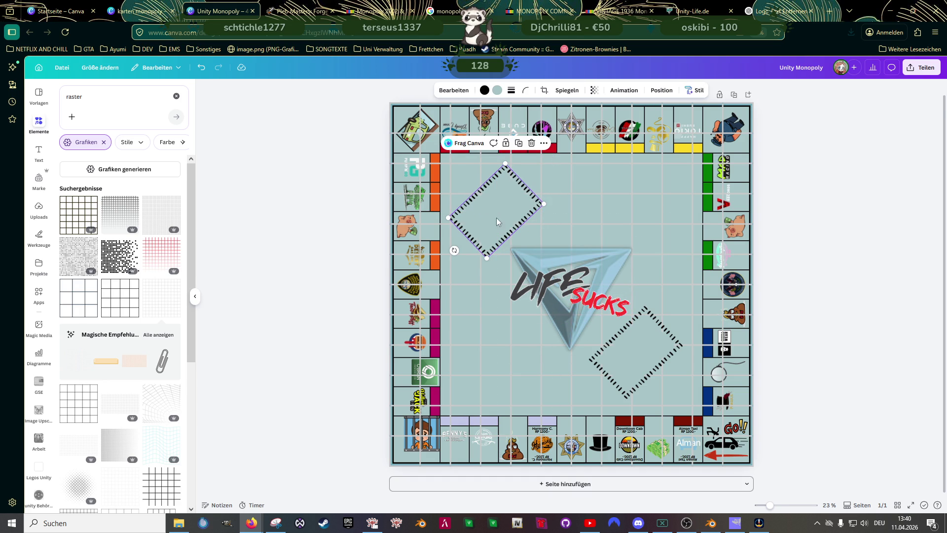
{"action": "scroll", "coordinate": [496, 218], "scroll_direction": "up", "scroll_amount": 3}
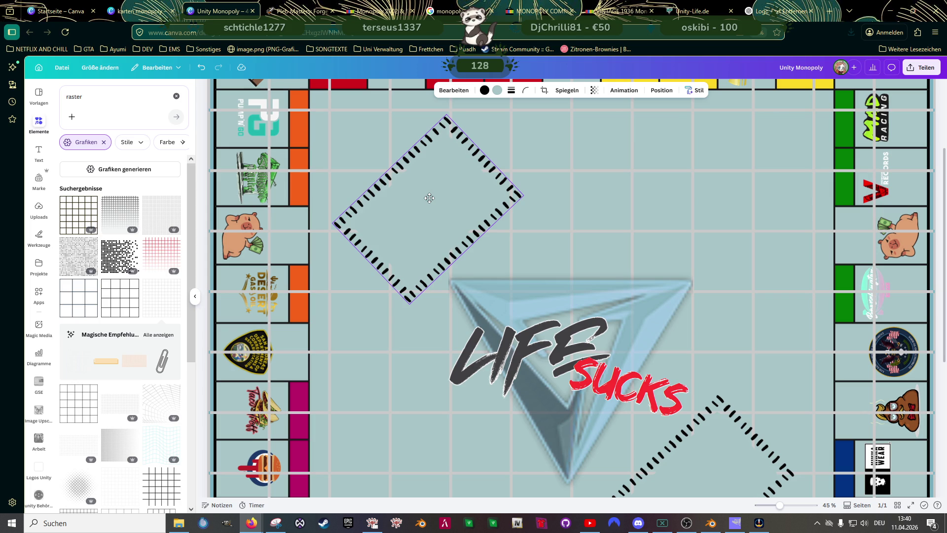
{"action": "left_click_drag", "start_coordinate": [427, 198], "coordinate": [429, 197]}
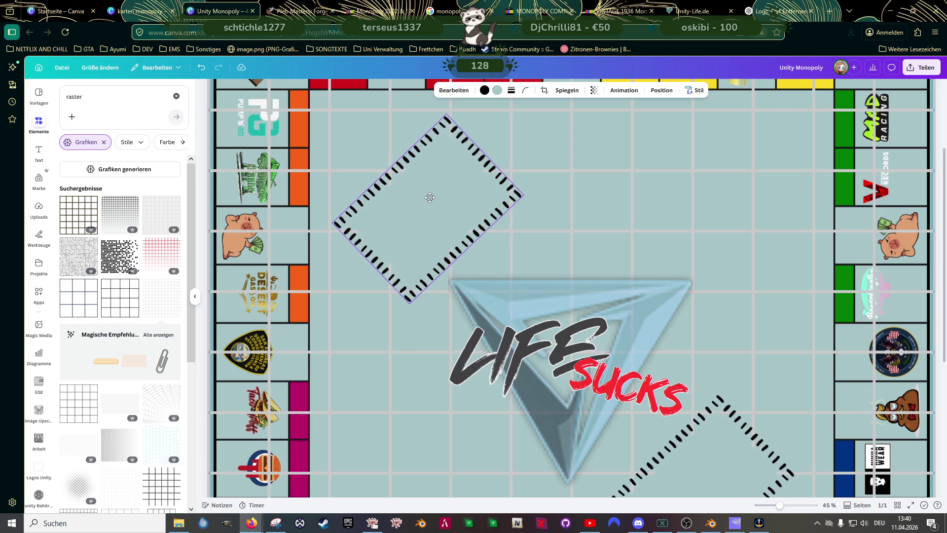
{"action": "scroll", "coordinate": [627, 296], "scroll_direction": "down", "scroll_amount": 5}
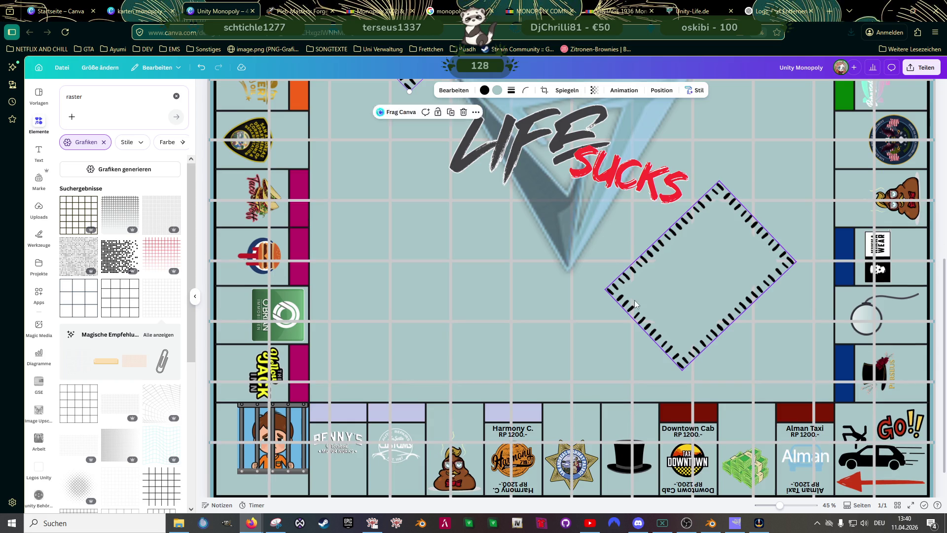
{"action": "scroll", "coordinate": [619, 290], "scroll_direction": "up", "scroll_amount": 3}
{"action": "scroll", "coordinate": [619, 286], "scroll_direction": "up", "scroll_amount": 3}
{"action": "scroll", "coordinate": [620, 286], "scroll_direction": "down", "scroll_amount": 2}
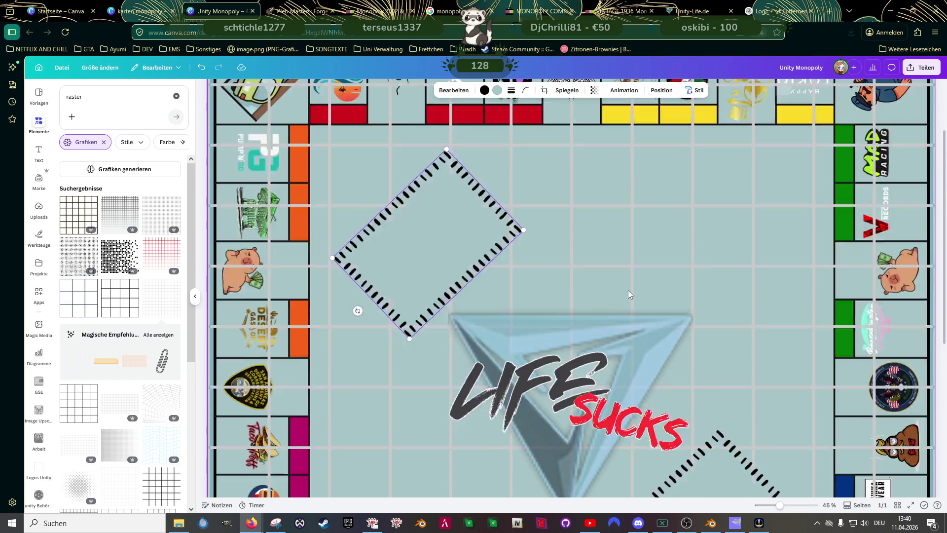
{"action": "scroll", "coordinate": [734, 385], "scroll_direction": "down", "scroll_amount": 1}
{"action": "left_click_drag", "start_coordinate": [724, 363], "coordinate": [742, 376]}
{"action": "scroll", "coordinate": [600, 304], "scroll_direction": "down", "scroll_amount": 3}
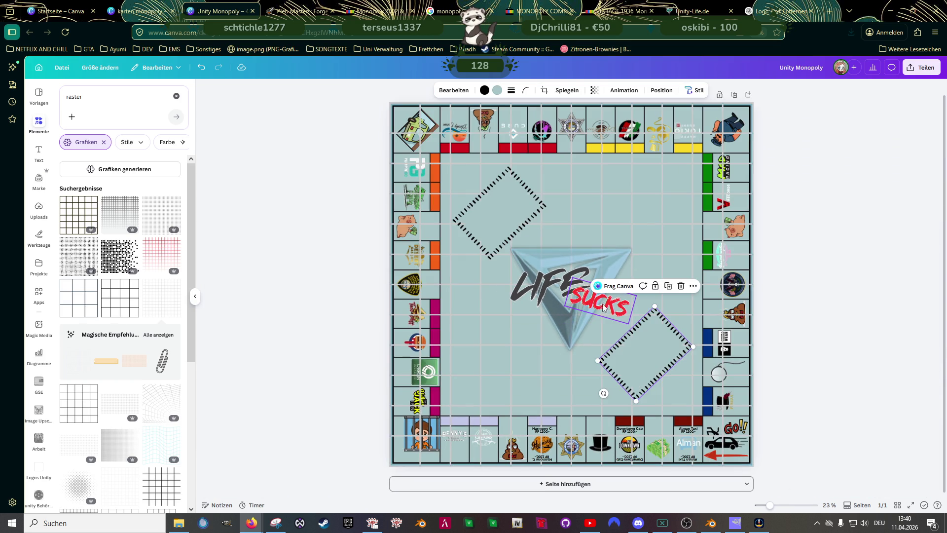
{"action": "left_click", "coordinate": [856, 345]}
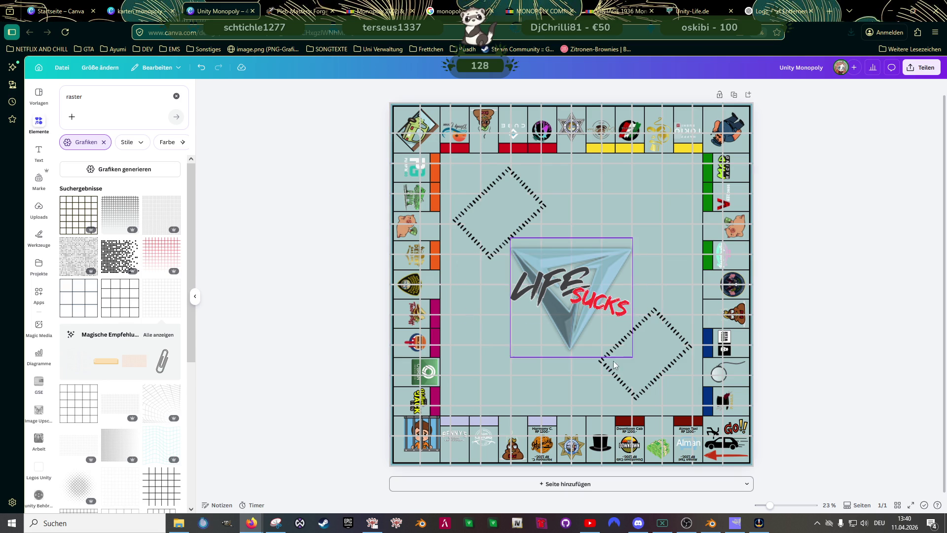
Delete the lower-right dashed diamond and place an adjusted copy of the upper diamond there instead
{"action": "left_click", "coordinate": [638, 360]}
{"action": "key", "text": "Delete"}
{"action": "left_click", "coordinate": [521, 222]}
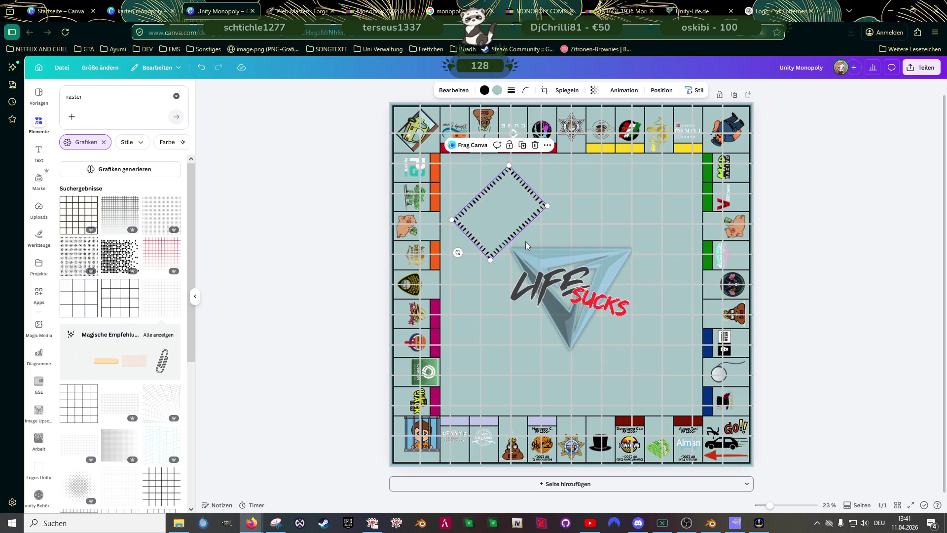
{"action": "left_click_drag", "start_coordinate": [477, 265], "coordinate": [458, 252]}
{"action": "left_click_drag", "start_coordinate": [501, 212], "coordinate": [553, 206]}
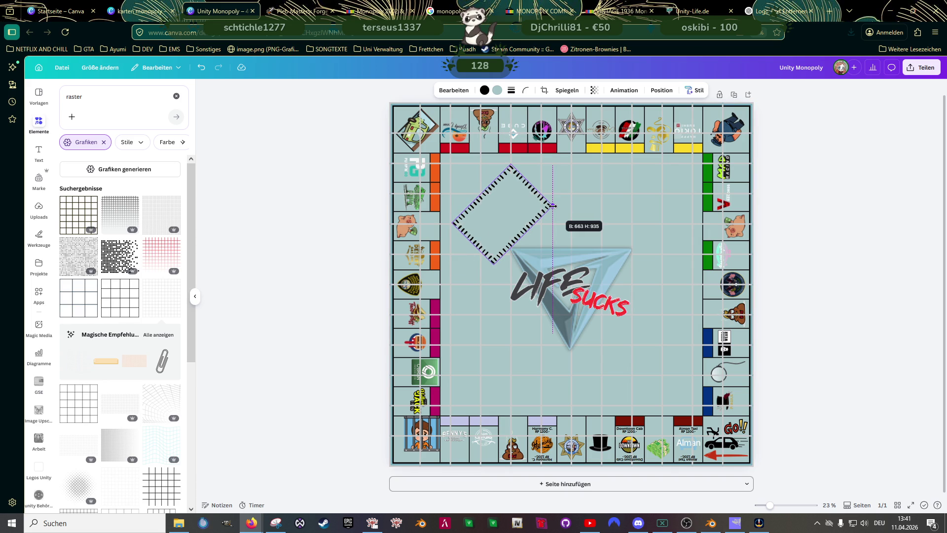
{"action": "left_click_drag", "start_coordinate": [552, 206], "coordinate": [553, 206]}
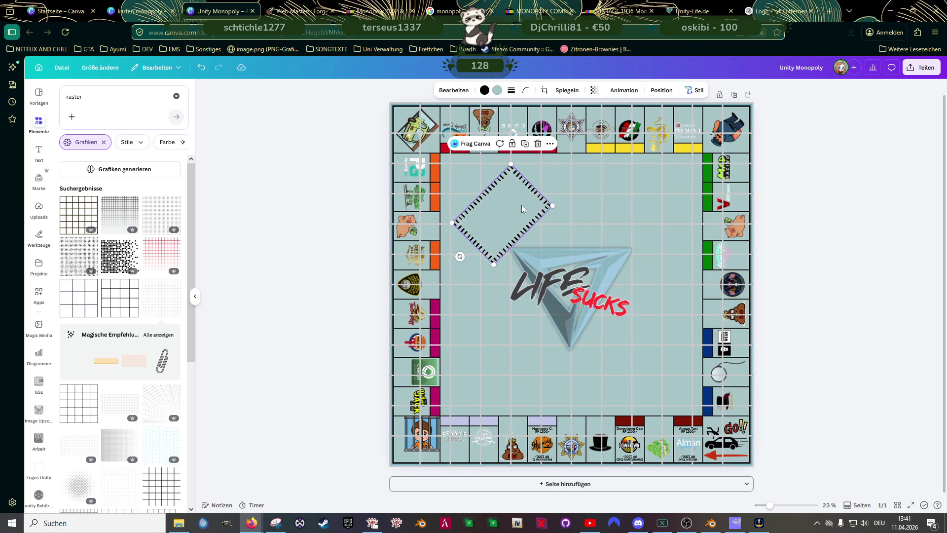
{"action": "left_click_drag", "start_coordinate": [522, 205], "coordinate": [655, 346]}
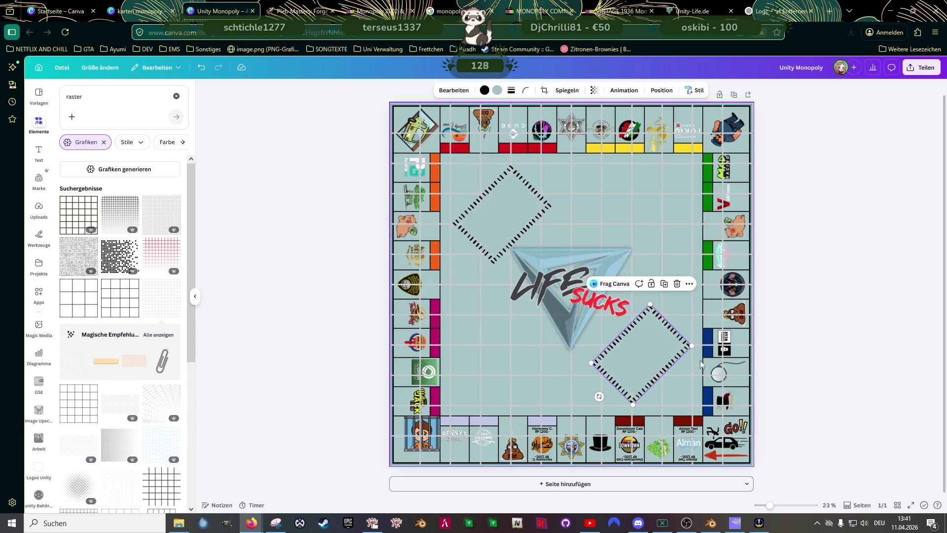
{"action": "left_click", "coordinate": [856, 320]}
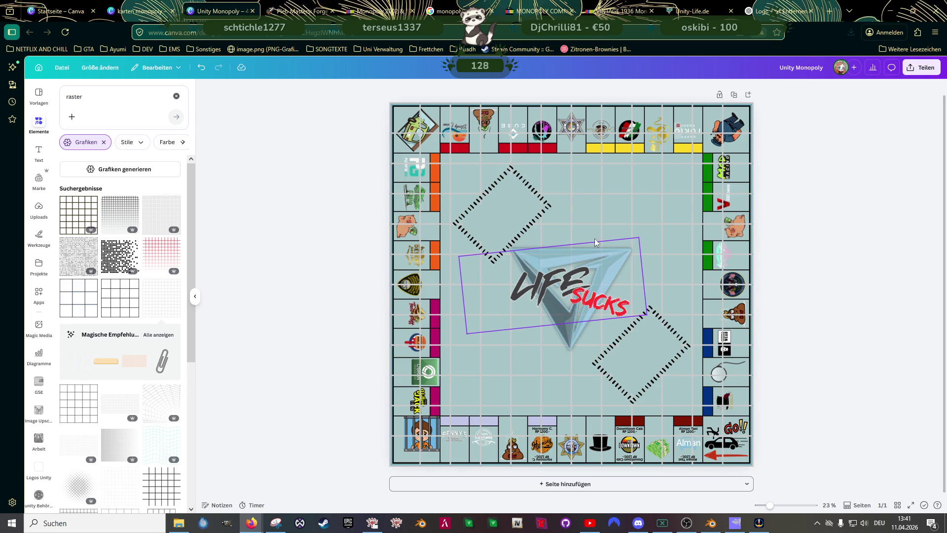
Tilt the Life Sucks logo to -13° and select the upper dashed diamond
{"action": "left_click", "coordinate": [565, 341]}
{"action": "mouse_move", "coordinate": [571, 374]}
{"action": "left_mouse_down"}
{"action": "mouse_move", "coordinate": [588, 374]}
{"action": "mouse_move", "coordinate": [571, 371]}
{"action": "left_mouse_up"}
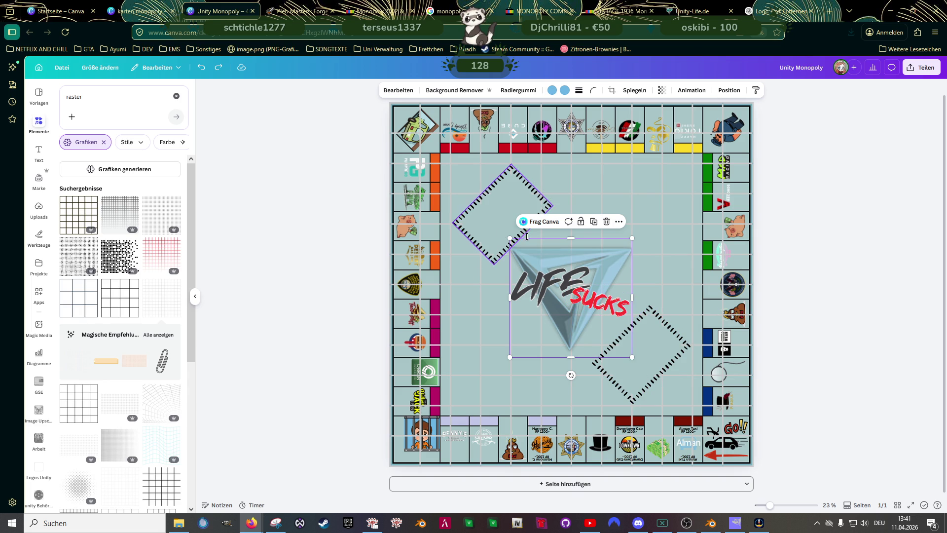
{"action": "left_click", "coordinate": [485, 212]}
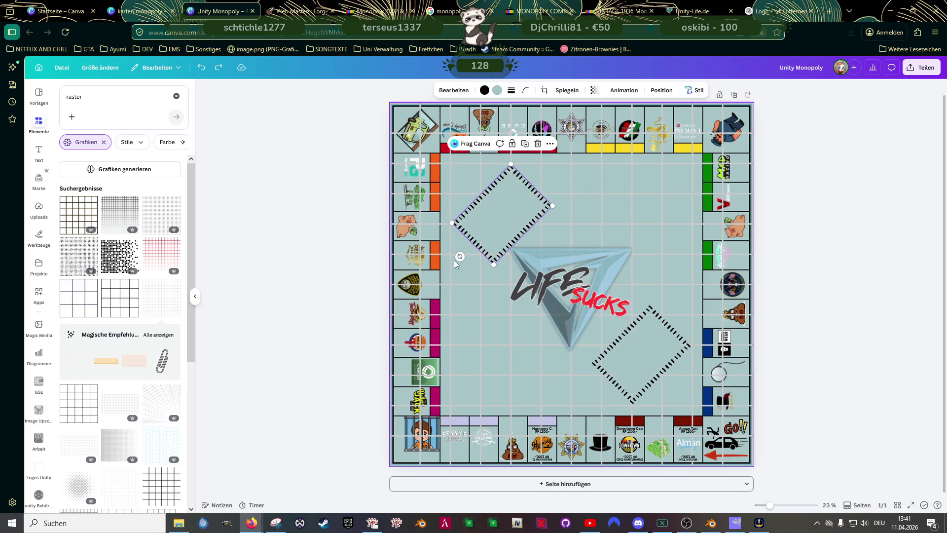
Rotate both dashed diamonds upright into card-shaped rectangles and move the upper one up-left
{"action": "left_click_drag", "start_coordinate": [460, 256], "coordinate": [434, 213]}
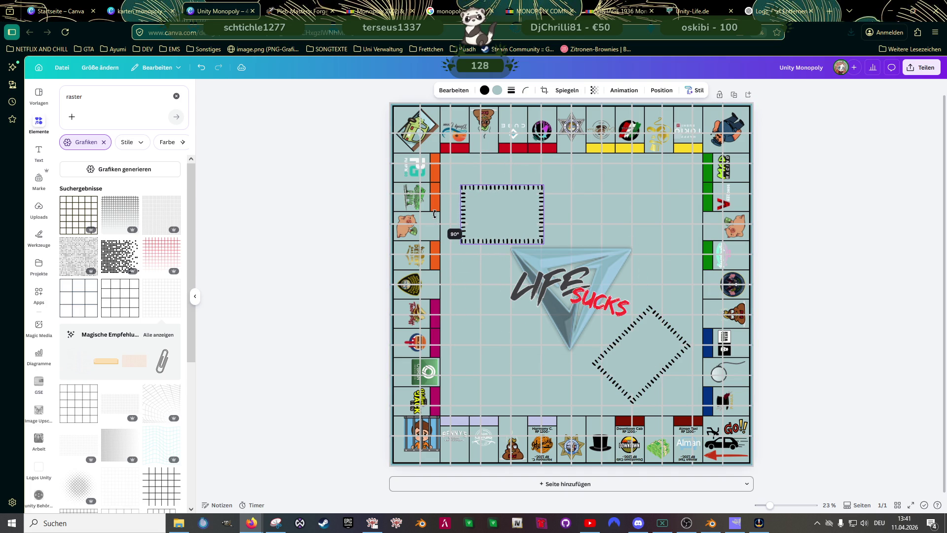
{"action": "left_click_drag", "start_coordinate": [516, 219], "coordinate": [516, 206]}
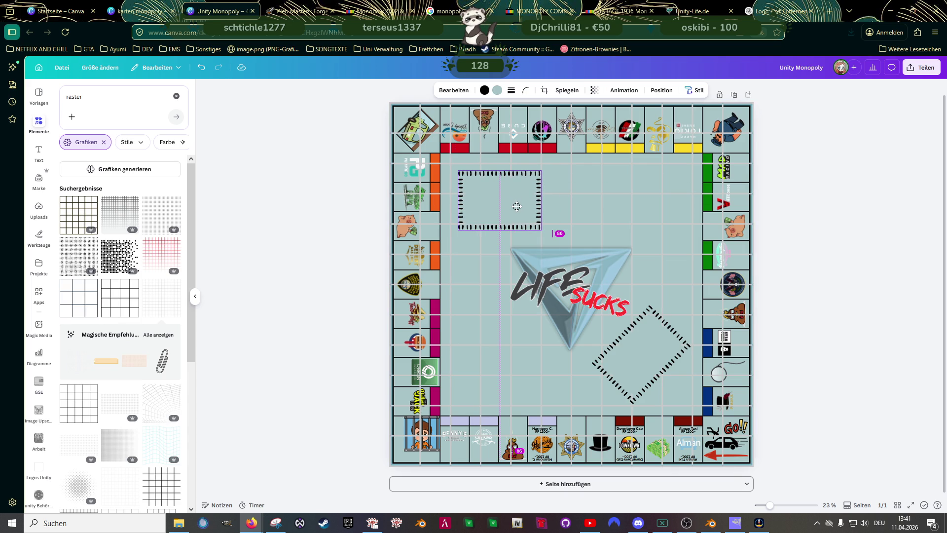
{"action": "left_click", "coordinate": [612, 380]}
{"action": "left_click_drag", "start_coordinate": [598, 396], "coordinate": [575, 356]}
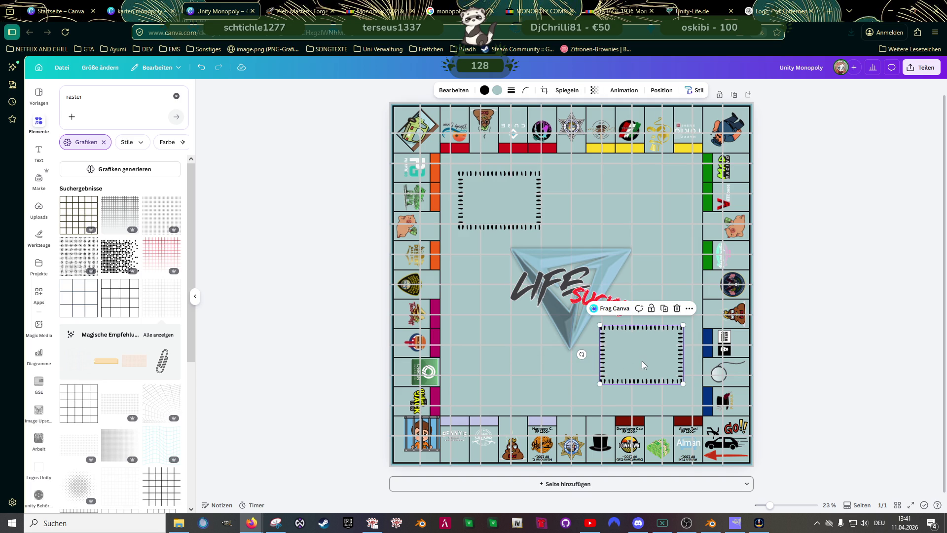
Settle the lower-right card area slightly higher and drag the raster grid off the board
{"action": "left_click_drag", "start_coordinate": [647, 364], "coordinate": [652, 380]}
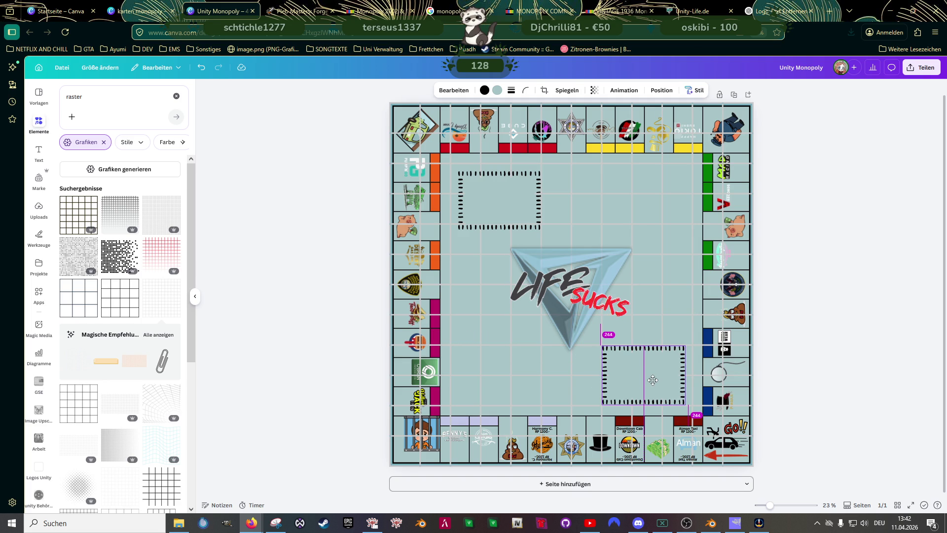
{"action": "left_click_drag", "start_coordinate": [652, 379], "coordinate": [652, 373]}
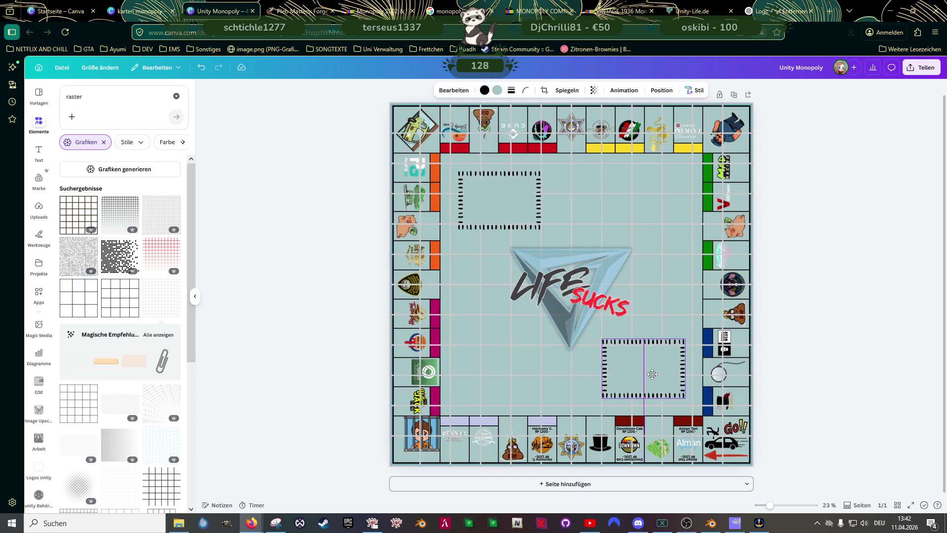
{"action": "left_click", "coordinate": [741, 390]}
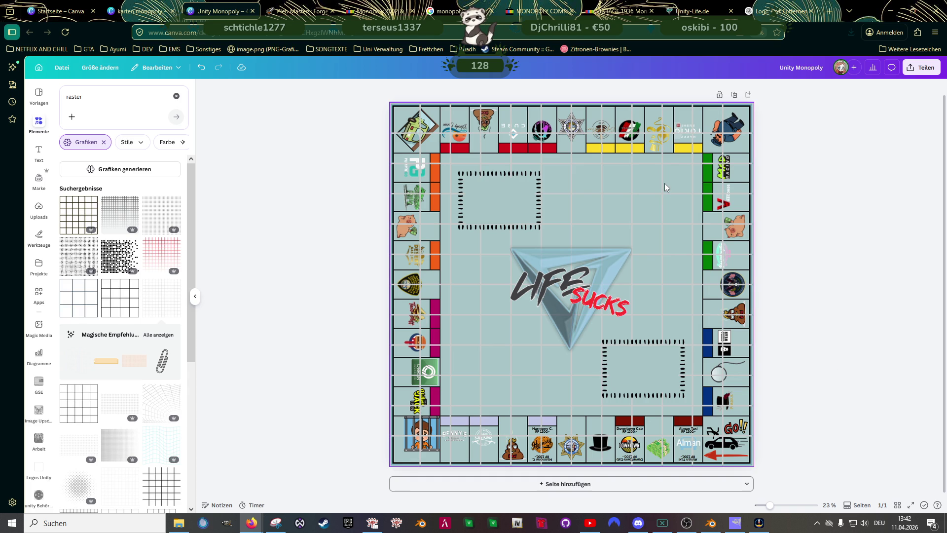
{"action": "mouse_move", "coordinate": [664, 187]}
{"action": "left_mouse_down"}
{"action": "mouse_move", "coordinate": [357, 394]}
{"action": "mouse_move", "coordinate": [294, 292]}
{"action": "left_mouse_up"}
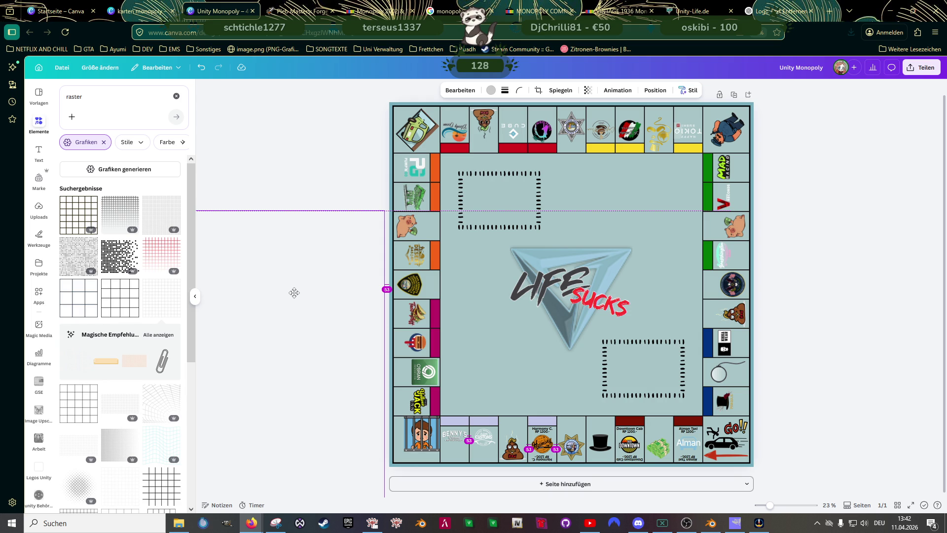
Delete the raster grid overlay so the board shows without grid lines
{"action": "mouse_move", "coordinate": [294, 292]}
{"action": "left_mouse_down"}
{"action": "mouse_move", "coordinate": [400, 240]}
{"action": "mouse_move", "coordinate": [393, 212]}
{"action": "left_mouse_up"}
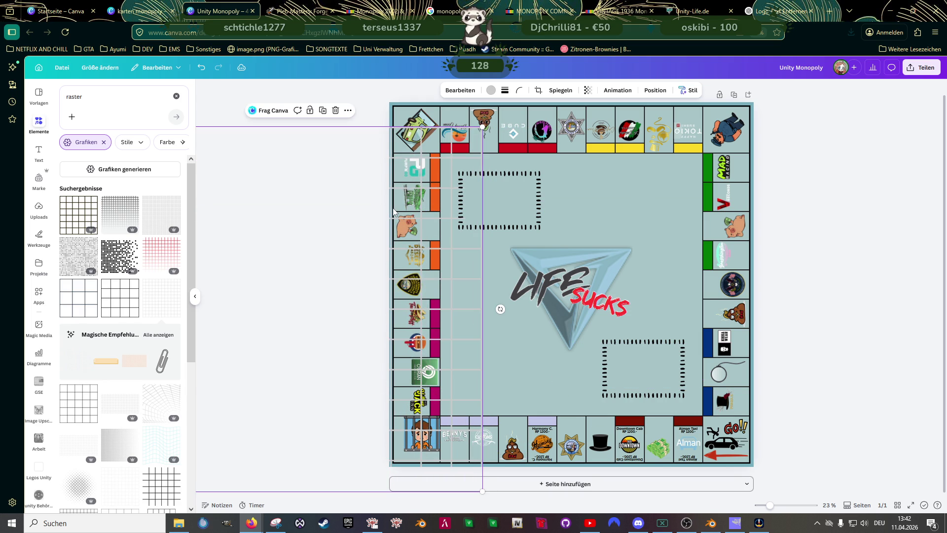
{"action": "key", "text": "Delete"}
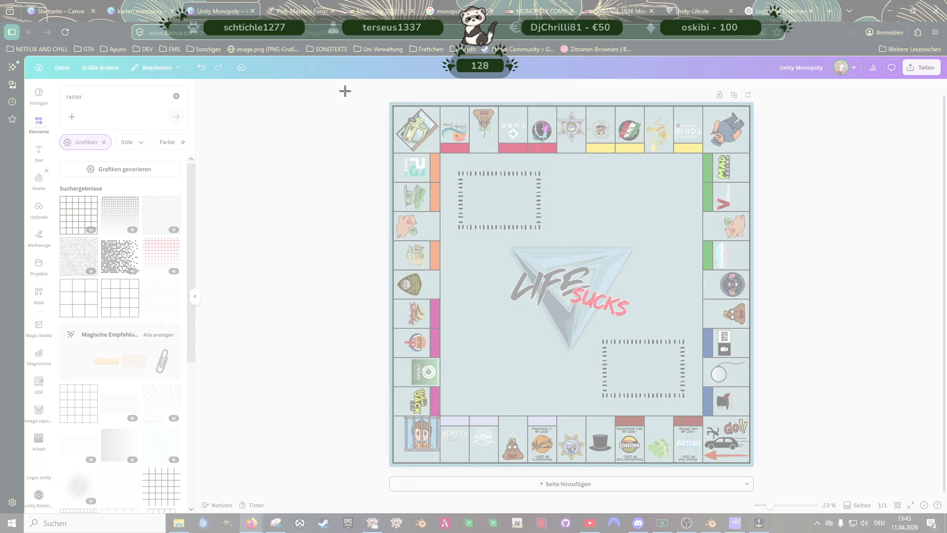
Snip the whole updated board as a new screenshot and return to Blender
{"action": "left_click_drag", "start_coordinate": [345, 89], "coordinate": [789, 477]}
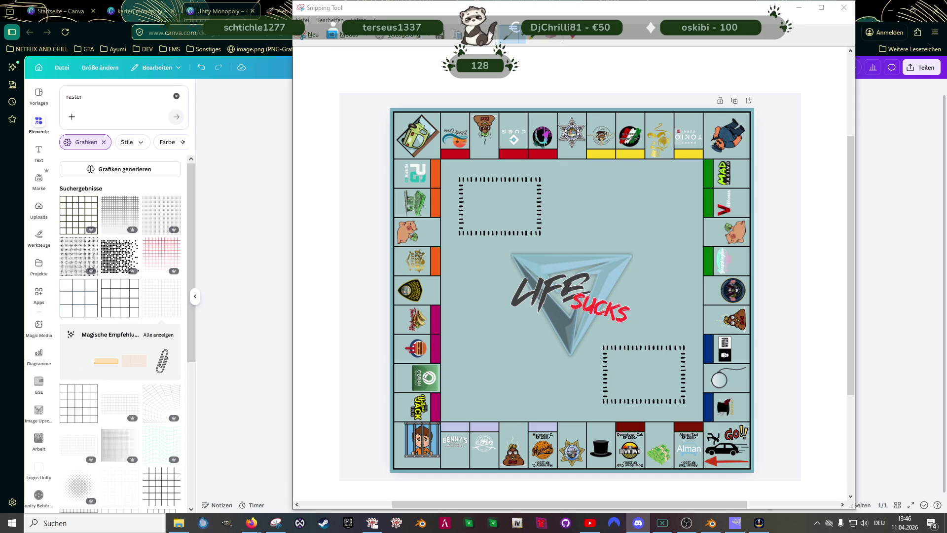
{"action": "key", "text": "alt+Tab"}
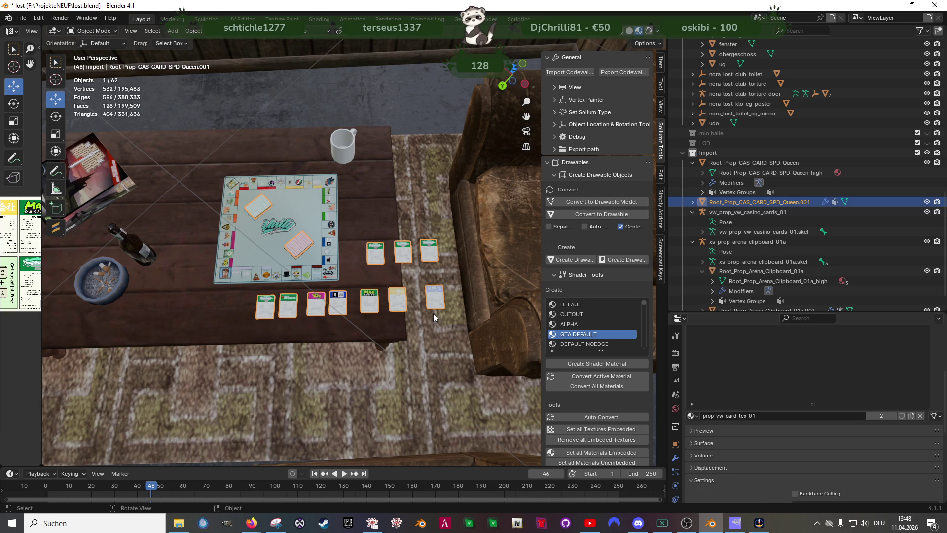
Orbit and pan over the textured board's edge tiles and laid-out cards, then bring up the Forge browser in Firefox
{"action": "left_click_drag", "start_coordinate": [433, 312], "coordinate": [200, 284]}
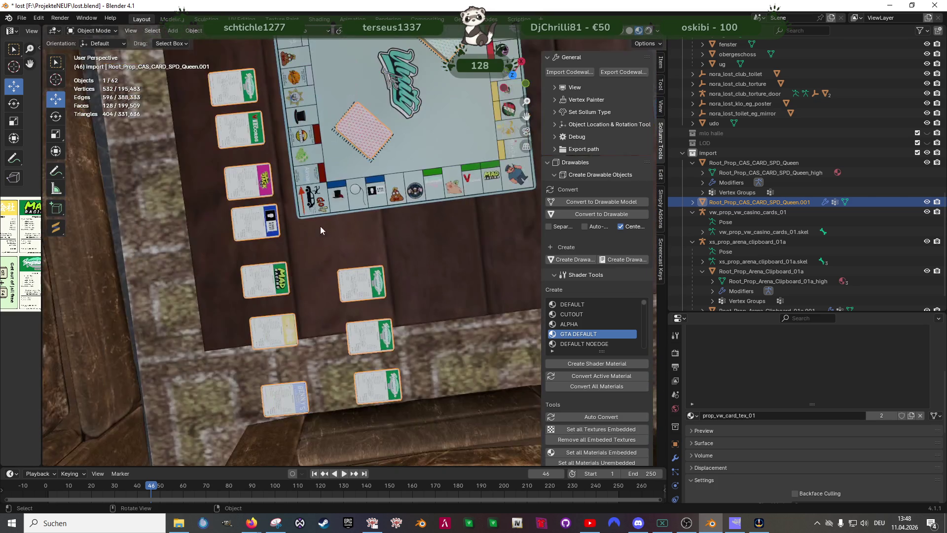
{"action": "left_click_drag", "start_coordinate": [321, 225], "coordinate": [434, 267]}
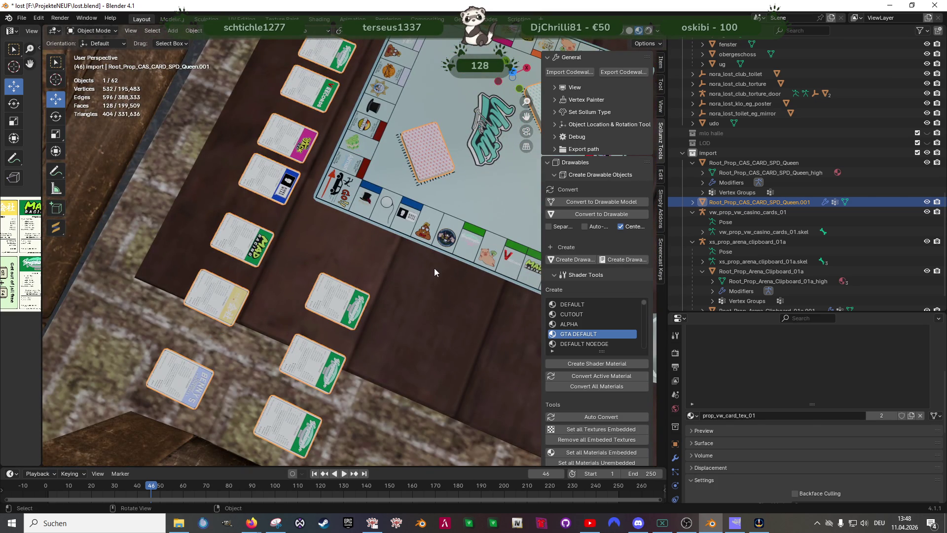
{"action": "mouse_move", "coordinate": [445, 265]}
{"action": "left_mouse_down"}
{"action": "mouse_move", "coordinate": [454, 282]}
{"action": "mouse_move", "coordinate": [413, 261]}
{"action": "mouse_move", "coordinate": [345, 279]}
{"action": "mouse_move", "coordinate": [336, 305]}
{"action": "mouse_move", "coordinate": [375, 299]}
{"action": "mouse_move", "coordinate": [307, 282]}
{"action": "mouse_move", "coordinate": [330, 309]}
{"action": "left_mouse_up"}
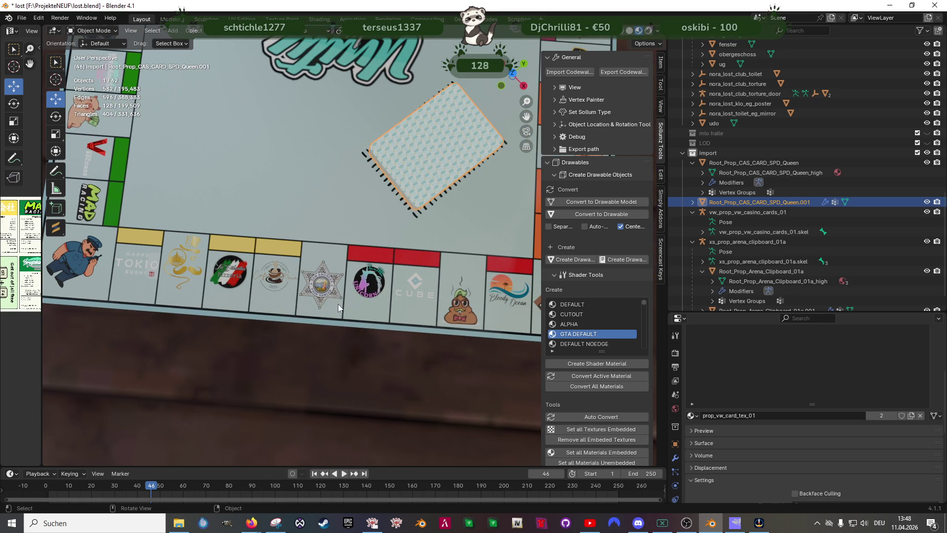
{"action": "left_click_drag", "start_coordinate": [391, 305], "coordinate": [350, 291]}
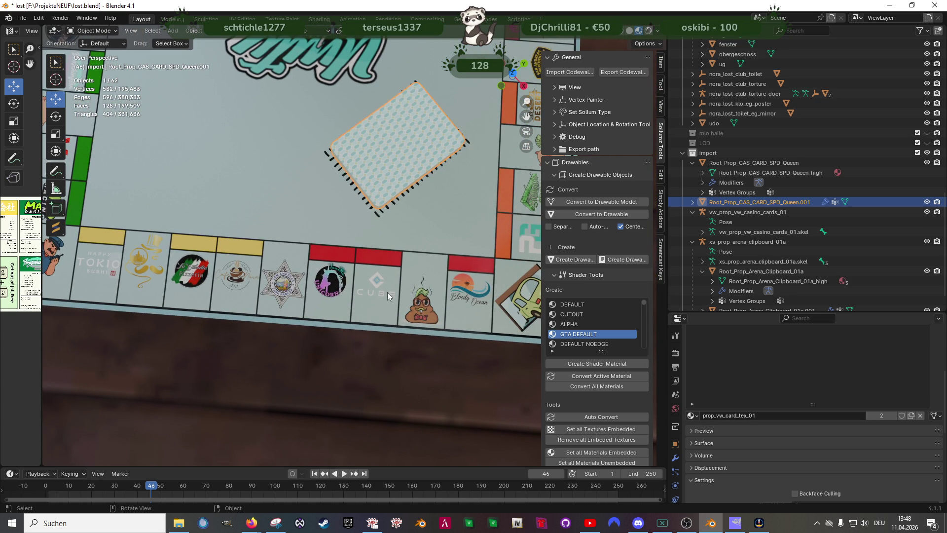
{"action": "mouse_move", "coordinate": [382, 299]}
{"action": "left_mouse_down"}
{"action": "mouse_move", "coordinate": [310, 286]}
{"action": "mouse_move", "coordinate": [380, 300]}
{"action": "mouse_move", "coordinate": [339, 339]}
{"action": "mouse_move", "coordinate": [319, 321]}
{"action": "left_mouse_up"}
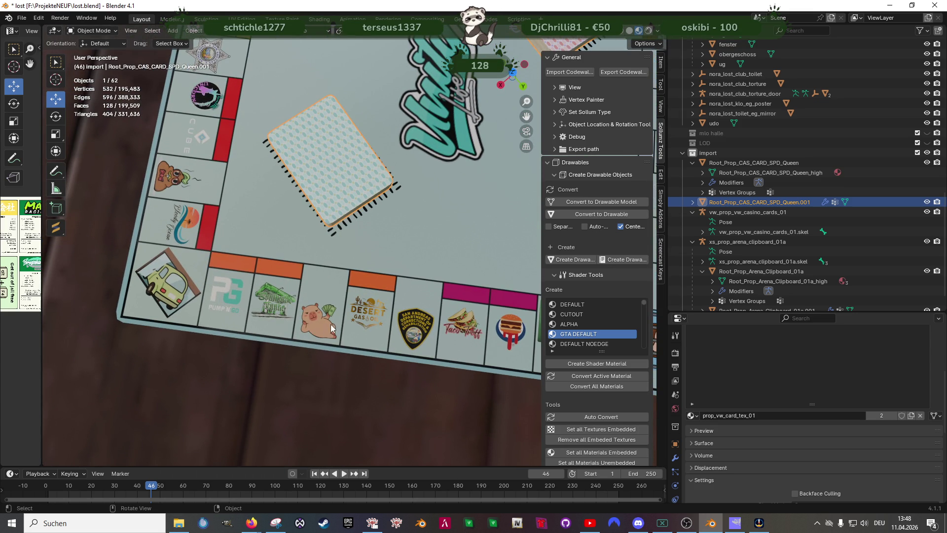
{"action": "scroll", "coordinate": [441, 331], "scroll_direction": "right", "scroll_amount": 3}
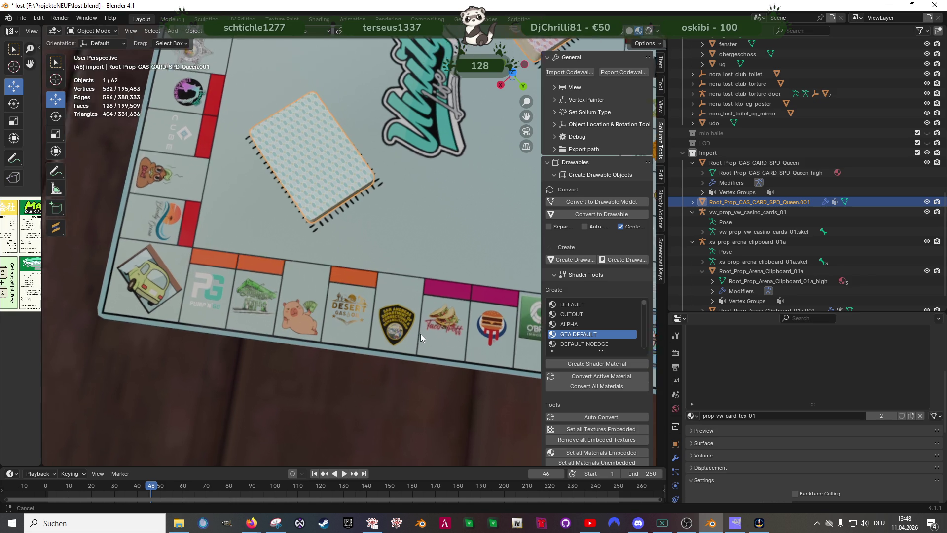
{"action": "left_click_drag", "start_coordinate": [444, 326], "coordinate": [325, 311]}
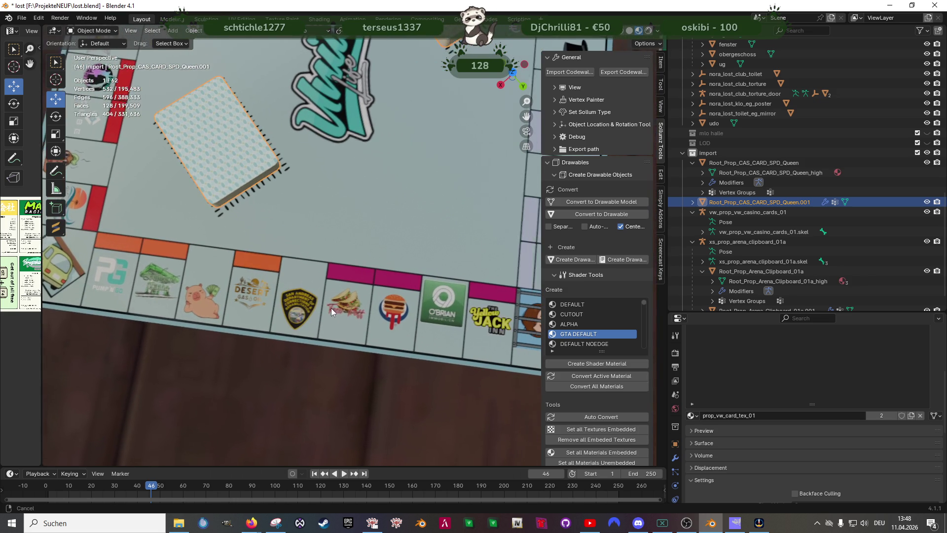
{"action": "mouse_move", "coordinate": [325, 310]}
{"action": "left_mouse_down"}
{"action": "mouse_move", "coordinate": [388, 304]}
{"action": "mouse_move", "coordinate": [431, 345]}
{"action": "mouse_move", "coordinate": [379, 319]}
{"action": "left_mouse_up"}
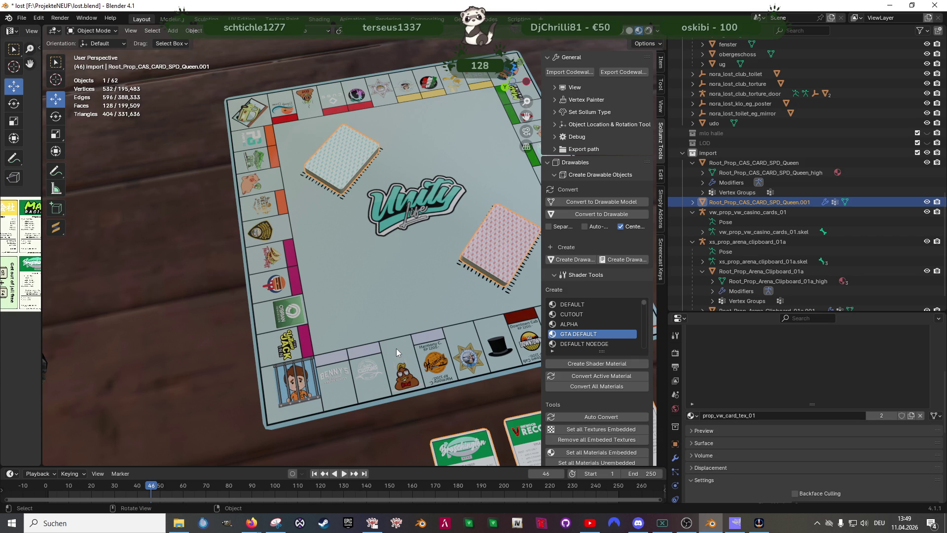
{"action": "scroll", "coordinate": [395, 348], "scroll_direction": "down", "scroll_amount": 5}
{"action": "mouse_move", "coordinate": [410, 289]}
{"action": "left_mouse_down"}
{"action": "mouse_move", "coordinate": [380, 277]}
{"action": "mouse_move", "coordinate": [410, 297]}
{"action": "left_mouse_up"}
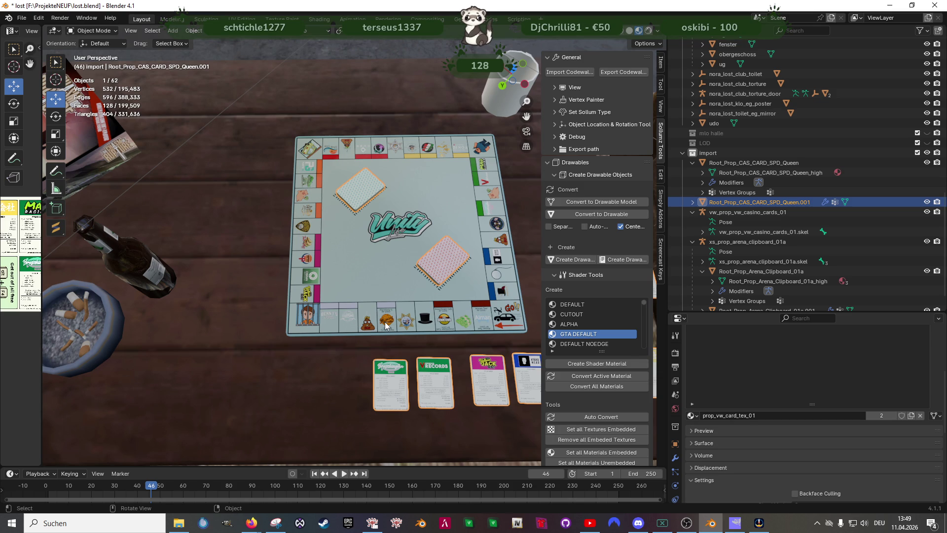
{"action": "mouse_move", "coordinate": [252, 526]}
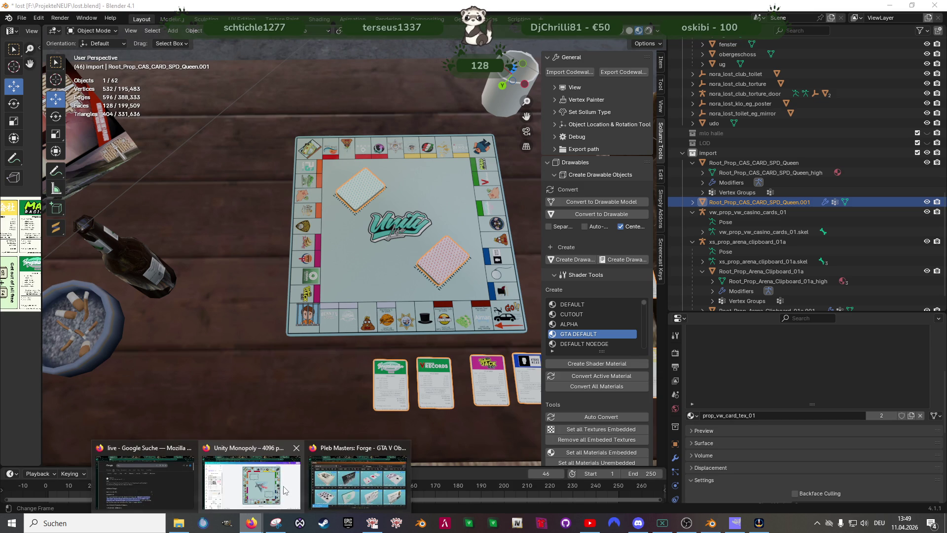
{"action": "left_click", "coordinate": [345, 480]}
Replace the Forge card search with 'art' and scroll through the results grid
{"action": "scroll", "coordinate": [347, 173], "scroll_direction": "down", "scroll_amount": 2}
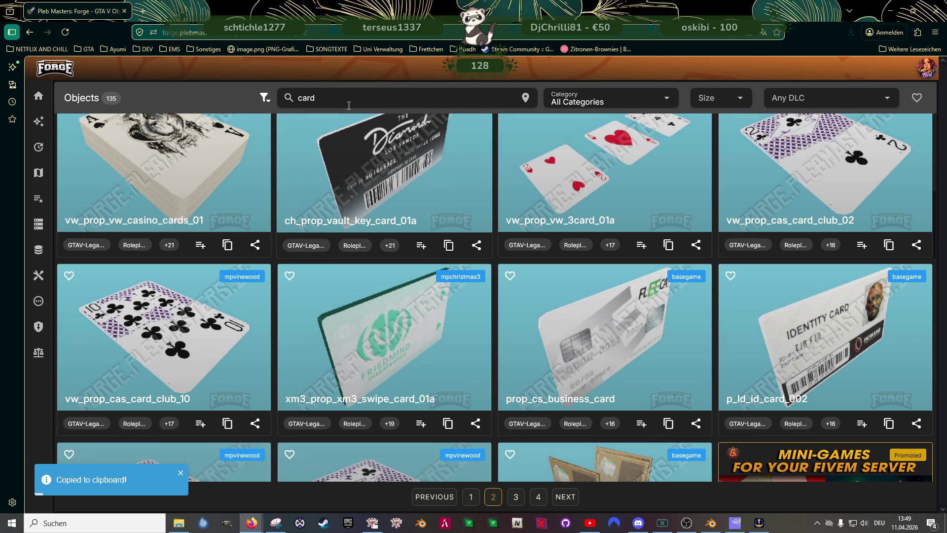
{"action": "double_click", "coordinate": [305, 97]}
{"action": "type", "text": "art"}
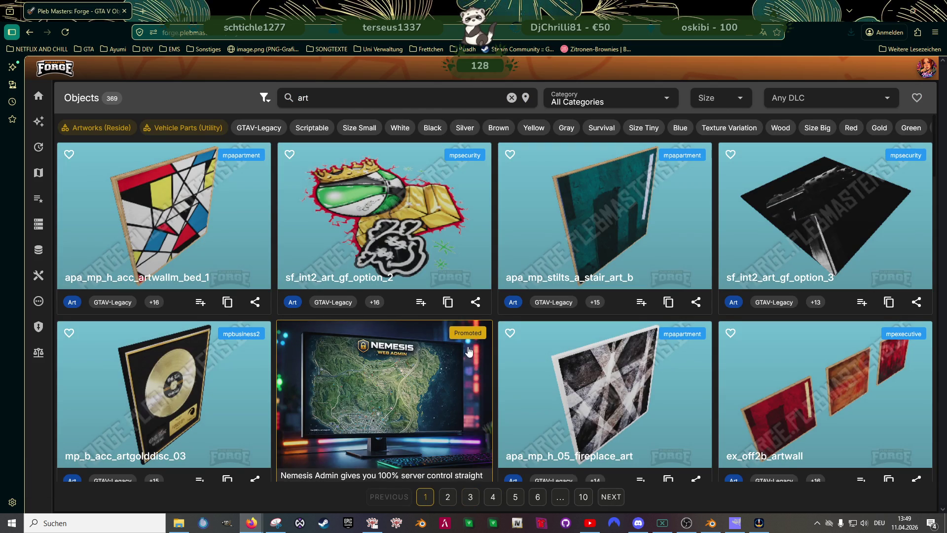
{"action": "scroll", "coordinate": [461, 353], "scroll_direction": "down", "scroll_amount": 12}
{"action": "scroll", "coordinate": [474, 341], "scroll_direction": "down", "scroll_amount": 3}
Refine the search to 'art_car' and browse the 15 results for the sf_prop_sf_art_car_03a van
{"action": "type", "text": "_car"}
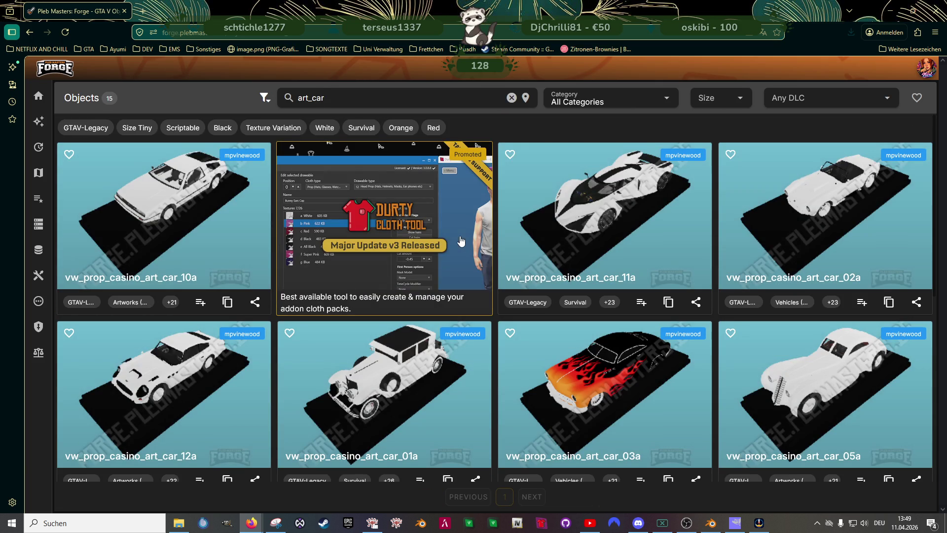
{"action": "scroll", "coordinate": [617, 279], "scroll_direction": "down", "scroll_amount": 5}
{"action": "scroll", "coordinate": [611, 286], "scroll_direction": "down", "scroll_amount": 2}
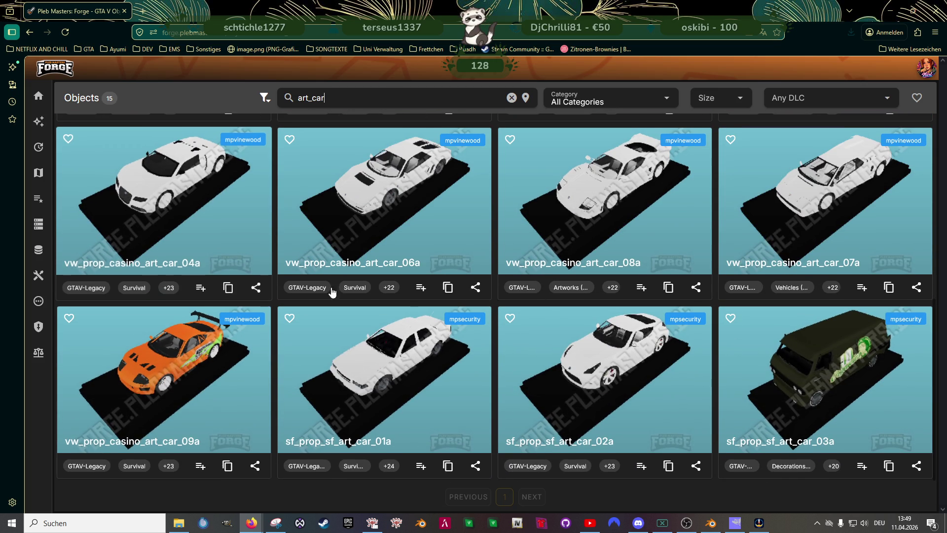
{"action": "scroll", "coordinate": [473, 341], "scroll_direction": "up", "scroll_amount": 8}
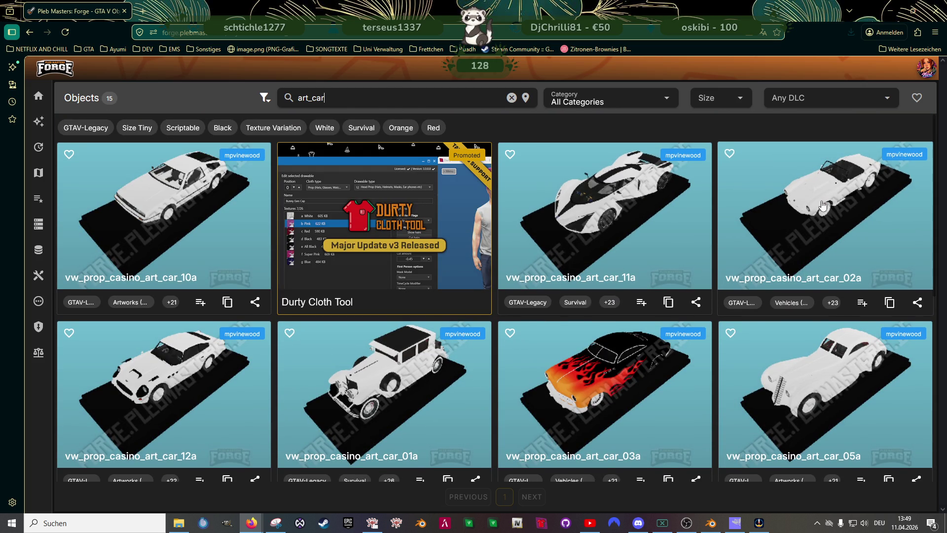
{"action": "scroll", "coordinate": [796, 376], "scroll_direction": "down", "scroll_amount": 3}
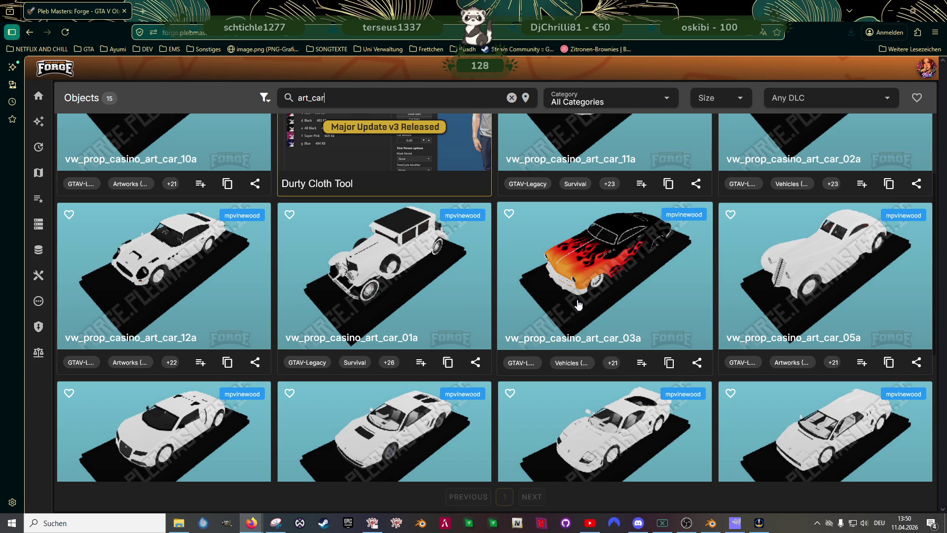
{"action": "scroll", "coordinate": [416, 347], "scroll_direction": "down", "scroll_amount": 5}
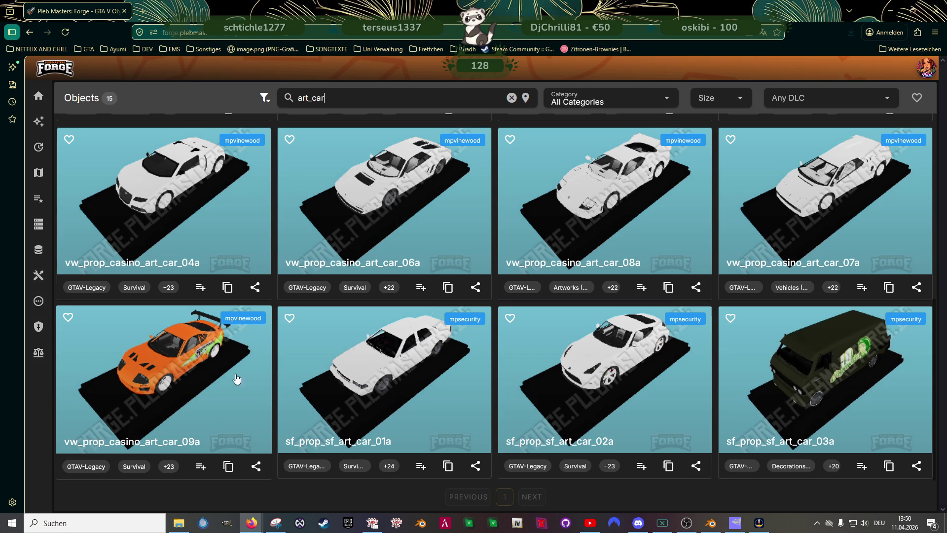
{"action": "scroll", "coordinate": [395, 390], "scroll_direction": "up", "scroll_amount": 6}
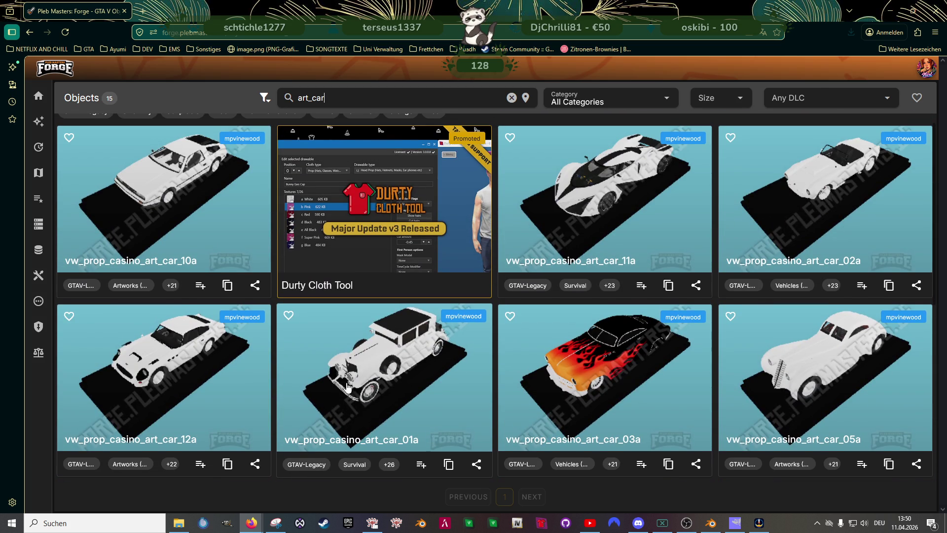
{"action": "scroll", "coordinate": [376, 371], "scroll_direction": "up", "scroll_amount": 1}
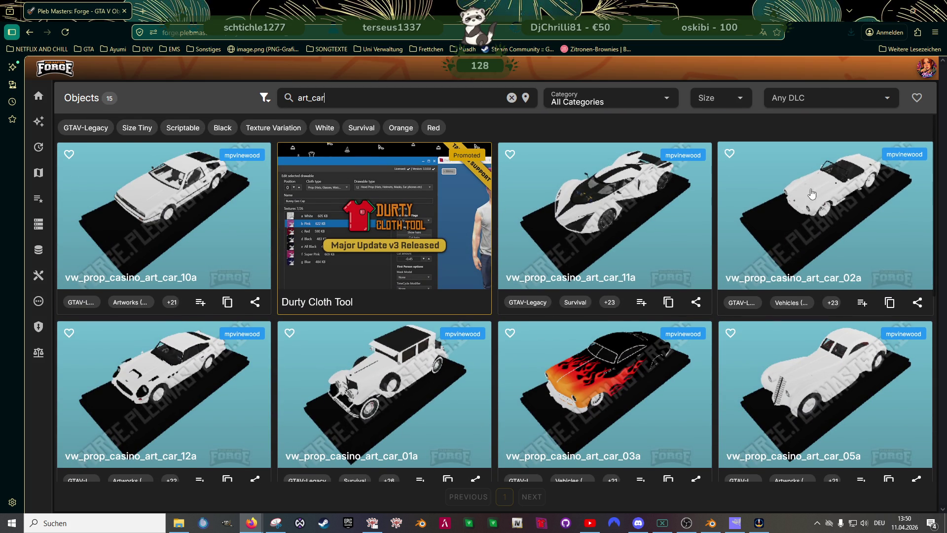
{"action": "scroll", "coordinate": [551, 341], "scroll_direction": "down", "scroll_amount": 5}
{"action": "scroll", "coordinate": [550, 336], "scroll_direction": "down", "scroll_amount": 3}
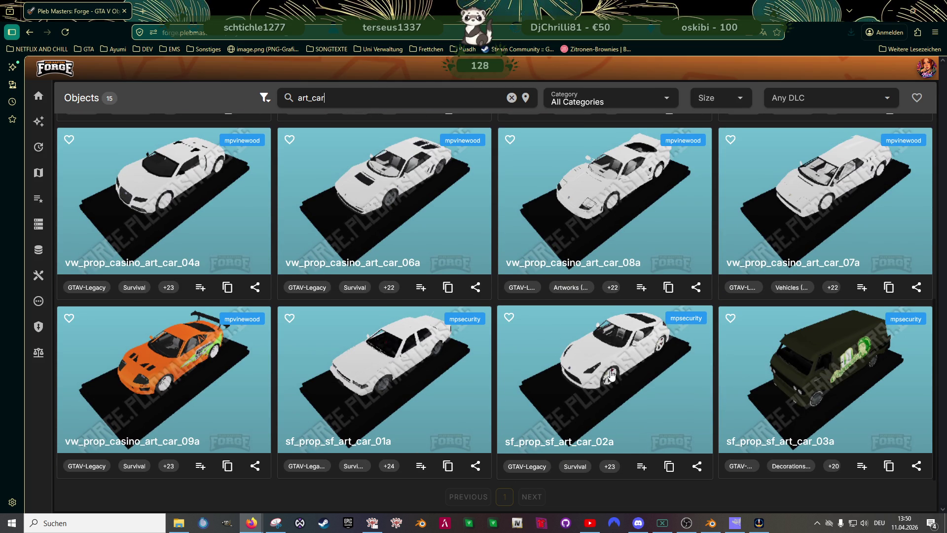
{"action": "scroll", "coordinate": [612, 375], "scroll_direction": "up", "scroll_amount": 1}
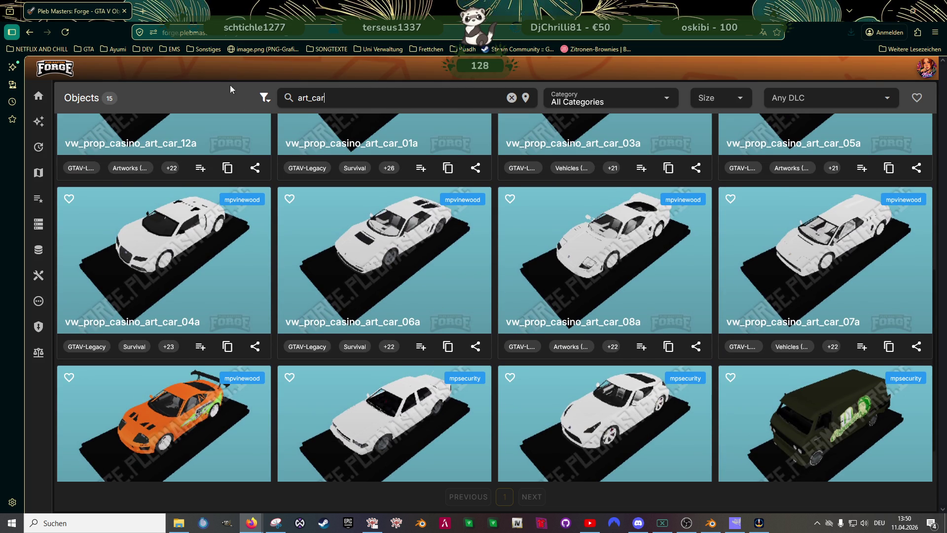
{"action": "left_click", "coordinate": [710, 523]}
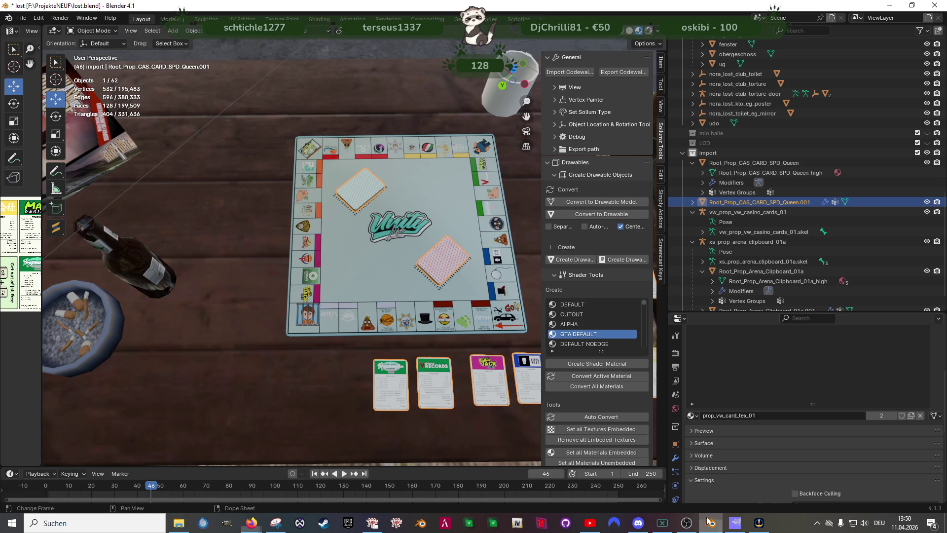
Tilt the view over the table, then bring the Canva 'Unity Monopoly' window forward
{"action": "left_click_drag", "start_coordinate": [425, 304], "coordinate": [375, 375]}
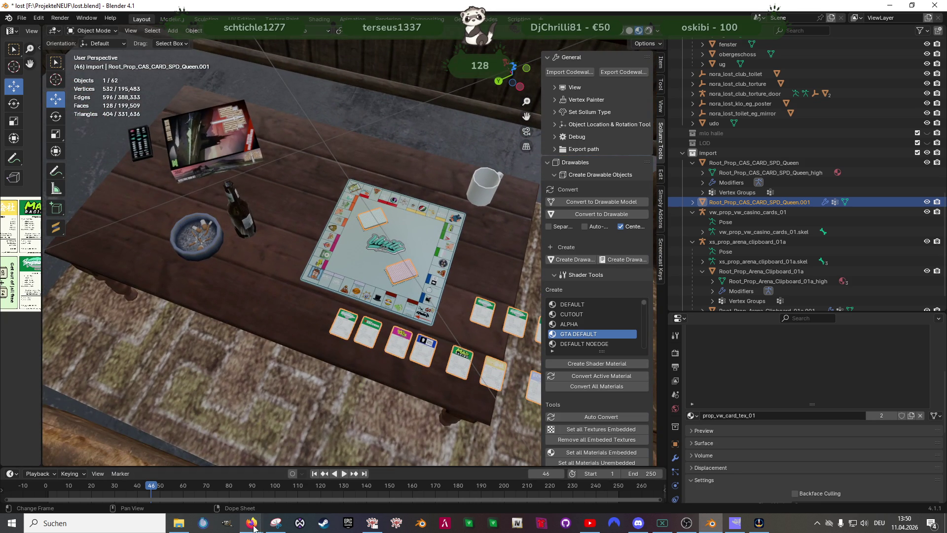
{"action": "mouse_move", "coordinate": [251, 522]}
{"action": "left_click", "coordinate": [252, 481]}
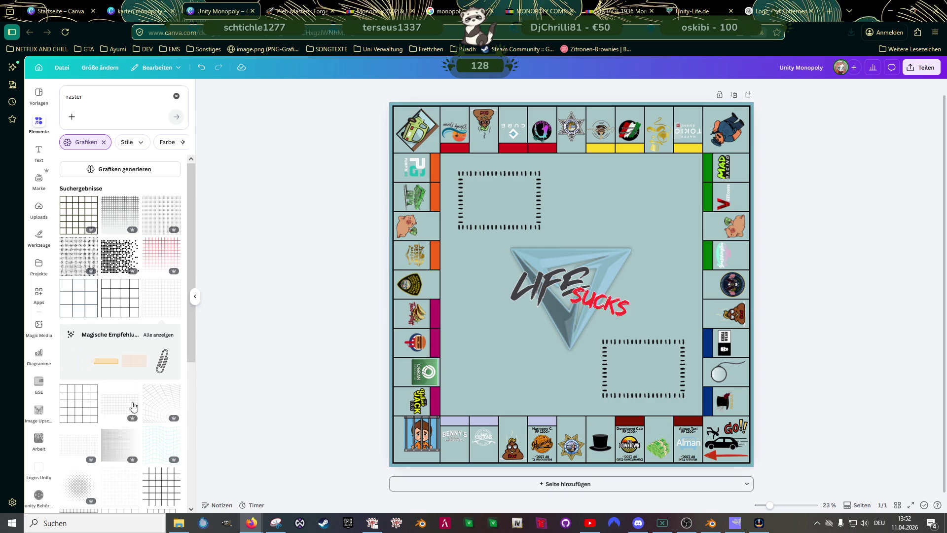
Copy the van name sf_prop_sf_art_car_03a from Forge and search it in CodeWalker
{"action": "mouse_move", "coordinate": [249, 526]}
{"action": "left_click", "coordinate": [363, 481]}
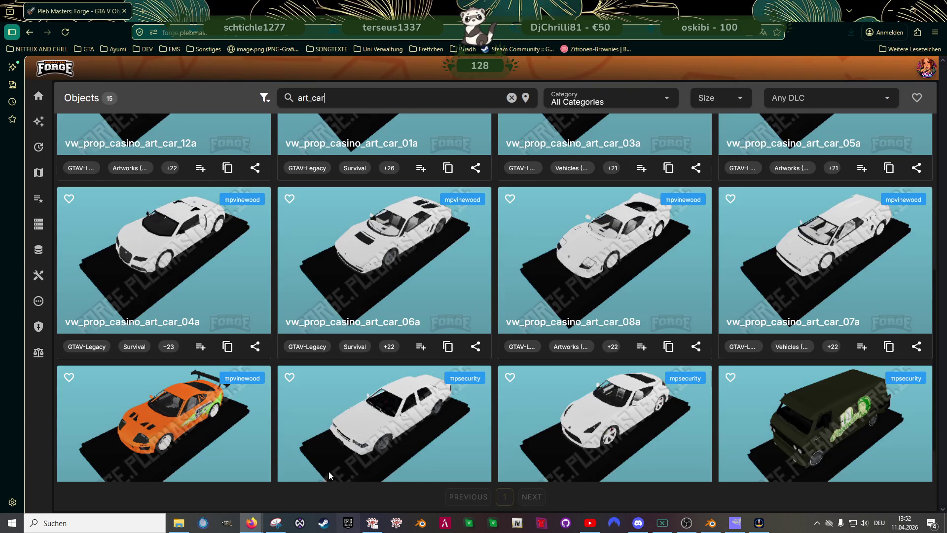
{"action": "scroll", "coordinate": [830, 447], "scroll_direction": "down", "scroll_amount": 1}
{"action": "left_click", "coordinate": [889, 466]}
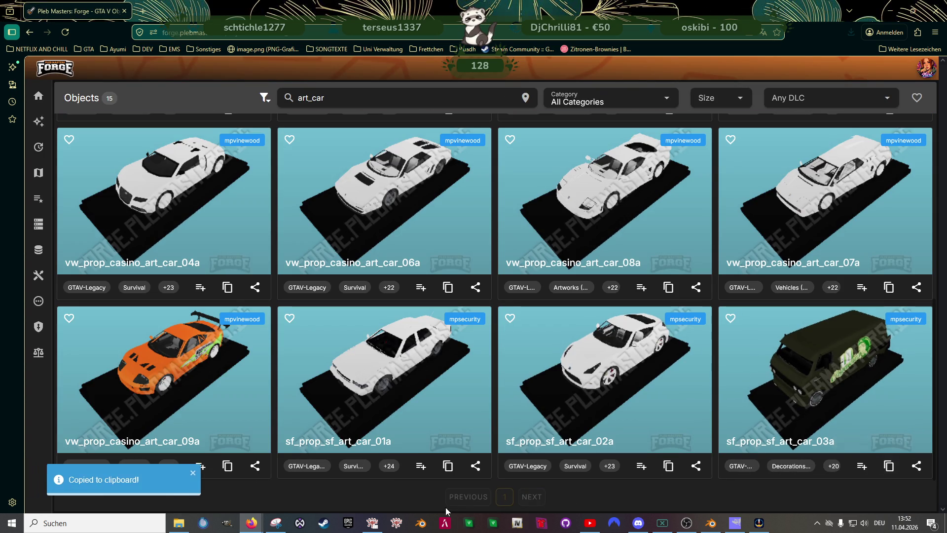
{"action": "left_click", "coordinate": [372, 523]}
{"action": "double_click", "coordinate": [425, 84]}
{"action": "key", "text": "ctrl+v"}
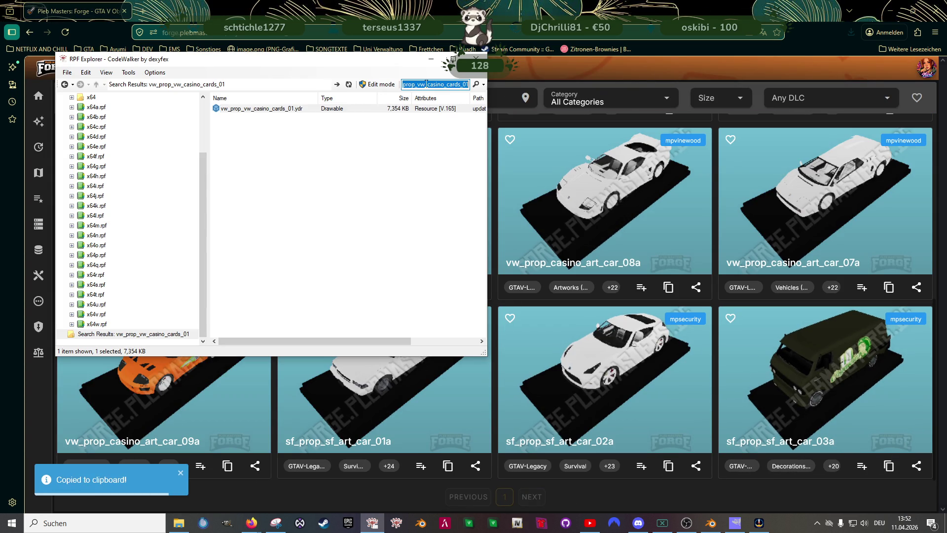
{"action": "key", "text": "Return"}
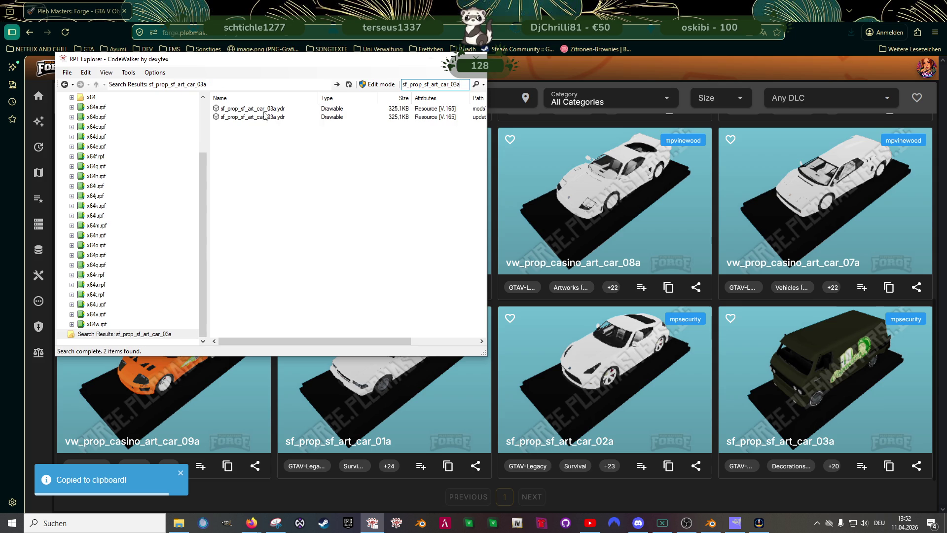
Open the van model in CodeWalker's viewer and save all its textures
{"action": "double_click", "coordinate": [261, 118]}
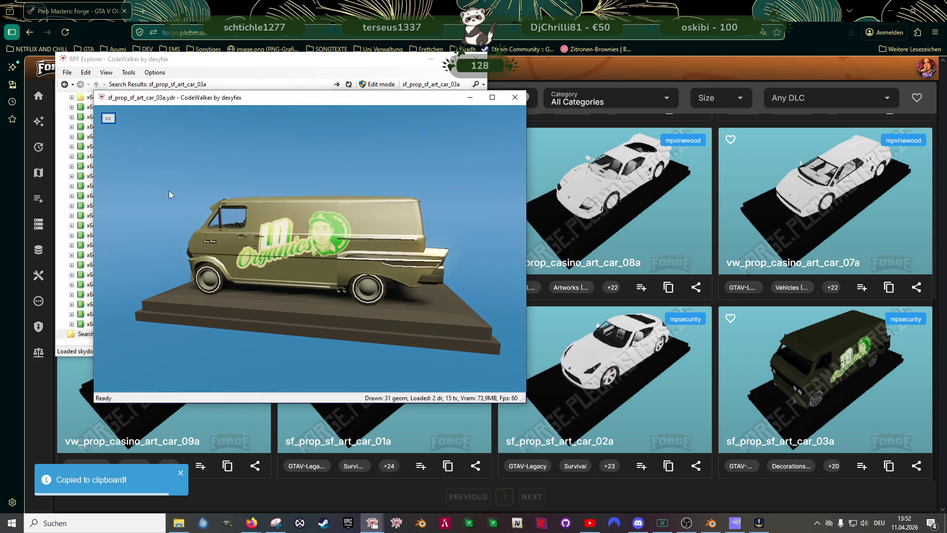
{"action": "left_click", "coordinate": [108, 118]}
{"action": "left_click", "coordinate": [132, 131]}
{"action": "left_click", "coordinate": [129, 144]}
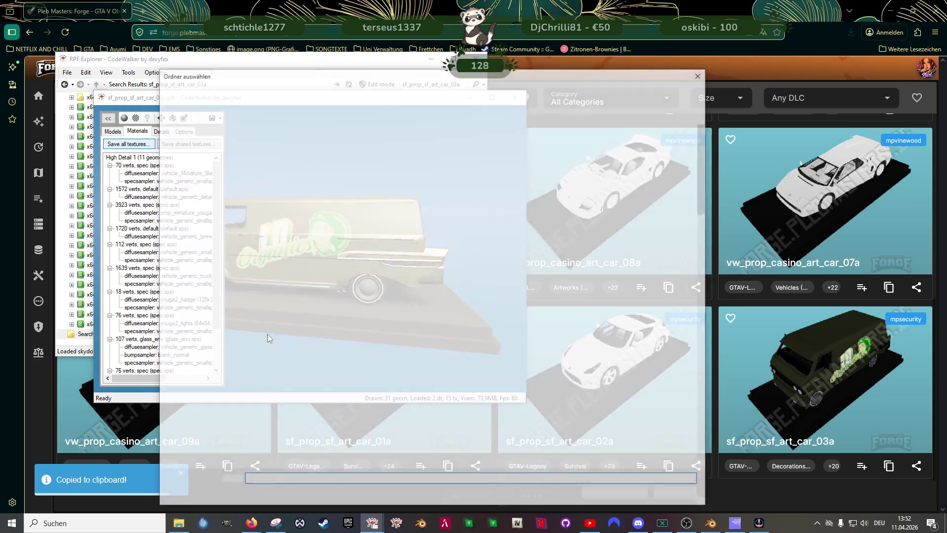
{"action": "left_click", "coordinate": [616, 495]}
{"action": "left_click", "coordinate": [498, 291]}
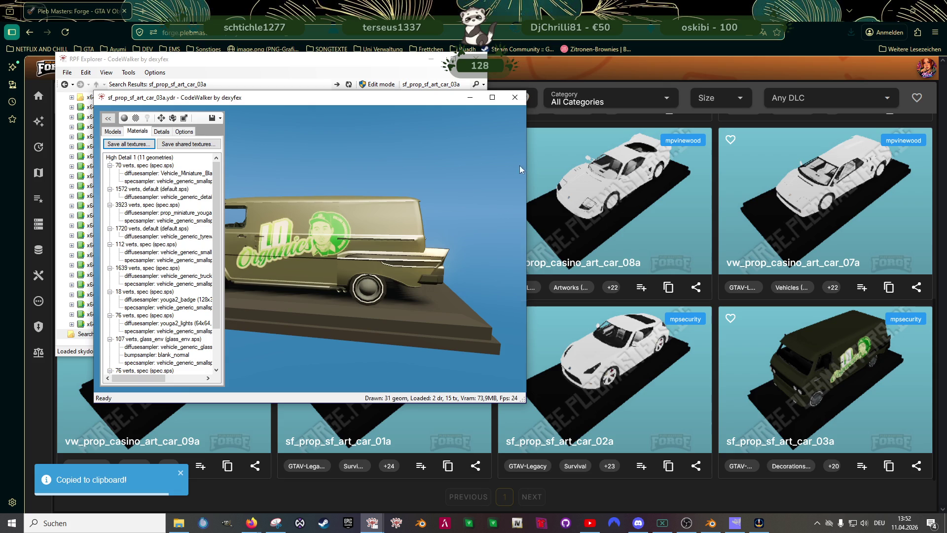
{"action": "left_click", "coordinate": [522, 101]}
Export the van .ydr as XML to the clubhouse folder and return to Blender
{"action": "right_click", "coordinate": [244, 117]}
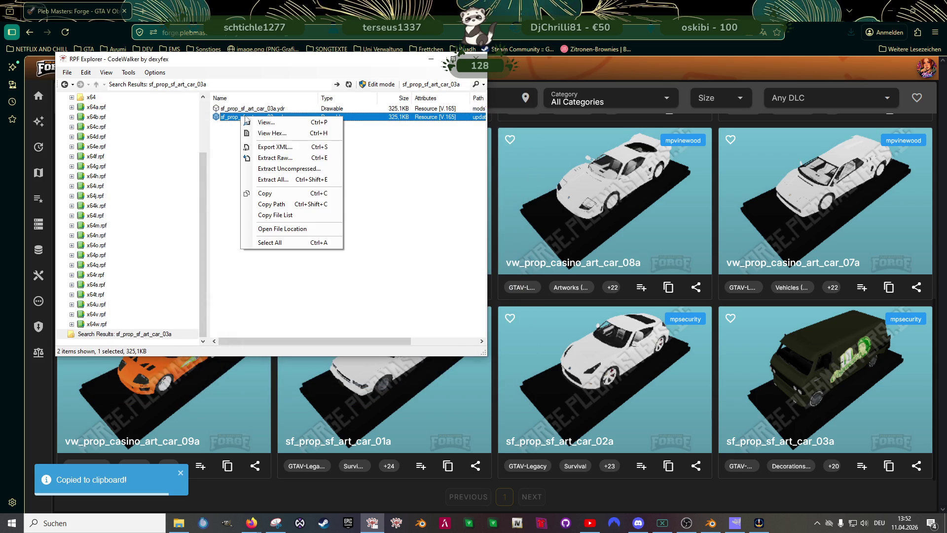
{"action": "left_click", "coordinate": [292, 151]}
{"action": "left_click", "coordinate": [617, 495]}
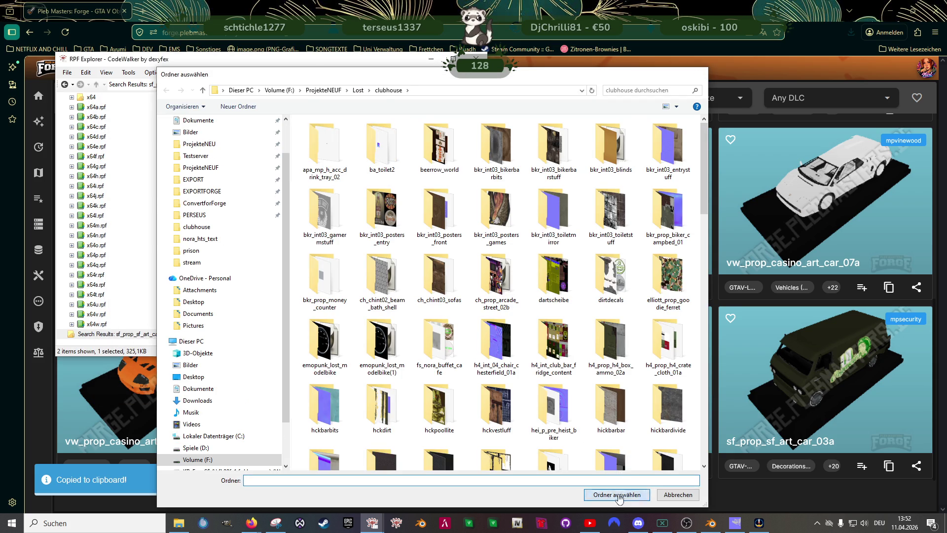
{"action": "key", "text": "alt+Tab"}
{"action": "scroll", "coordinate": [429, 280], "scroll_direction": "down", "scroll_amount": 5}
Import sf_prop_sf_art_car_03a.ydr.xml through the CodeWalker import browser
{"action": "left_click", "coordinate": [568, 73]}
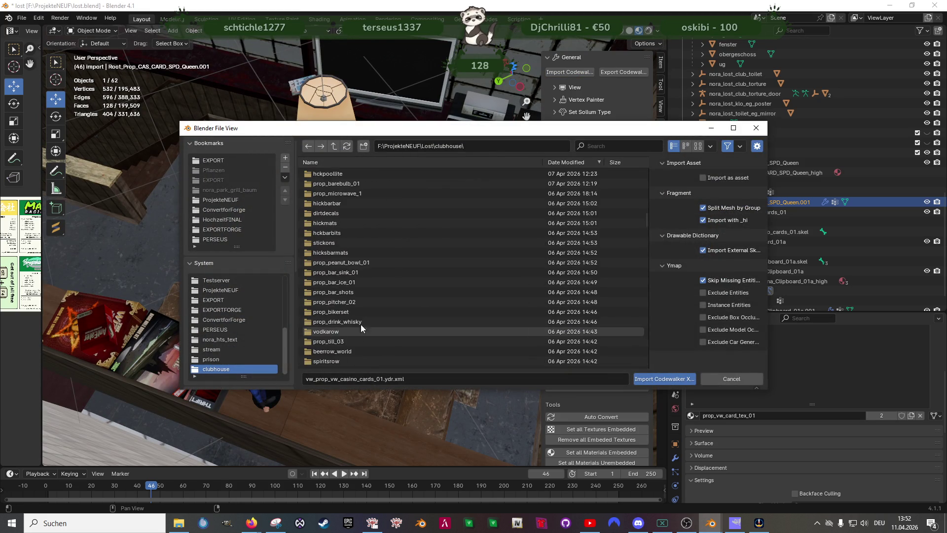
{"action": "scroll", "coordinate": [365, 331], "scroll_direction": "down", "scroll_amount": 5}
{"action": "scroll", "coordinate": [360, 311], "scroll_direction": "down", "scroll_amount": 5}
{"action": "scroll", "coordinate": [352, 277], "scroll_direction": "down", "scroll_amount": 5}
{"action": "scroll", "coordinate": [342, 222], "scroll_direction": "down", "scroll_amount": 3}
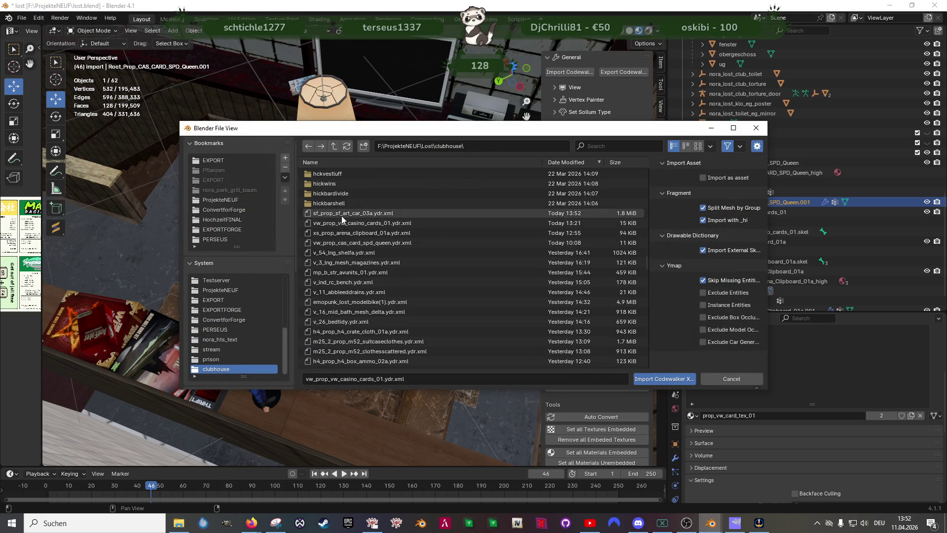
{"action": "double_click", "coordinate": [342, 222]}
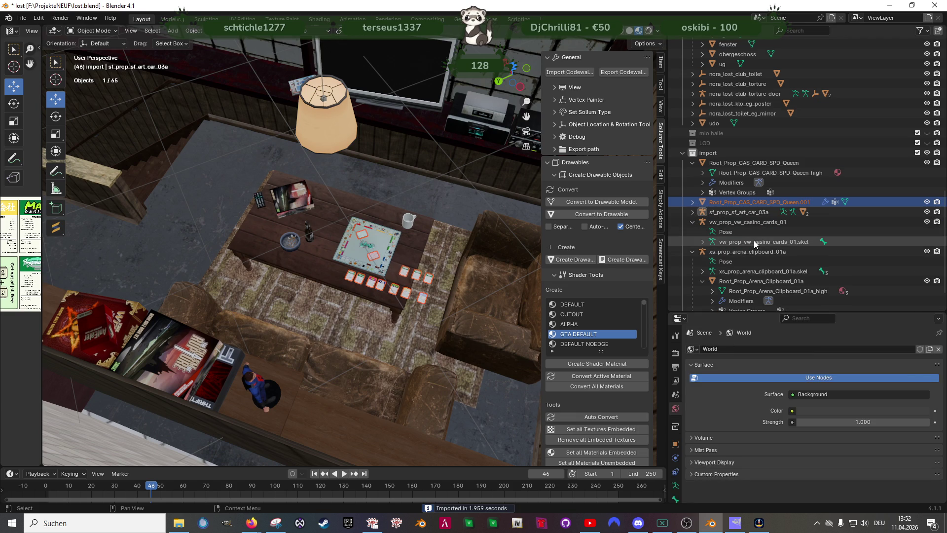
{"action": "scroll", "coordinate": [755, 242], "scroll_direction": "down", "scroll_amount": 2}
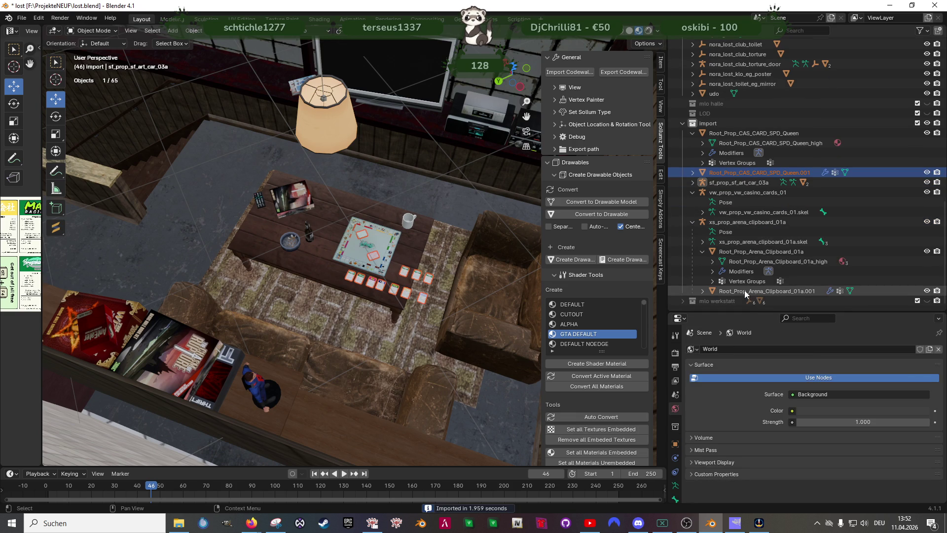
Expand the van in the outliner, delete Bound Box.001, and select the Prop_SF_Art_Car_03a mesh
{"action": "left_click", "coordinate": [730, 191]}
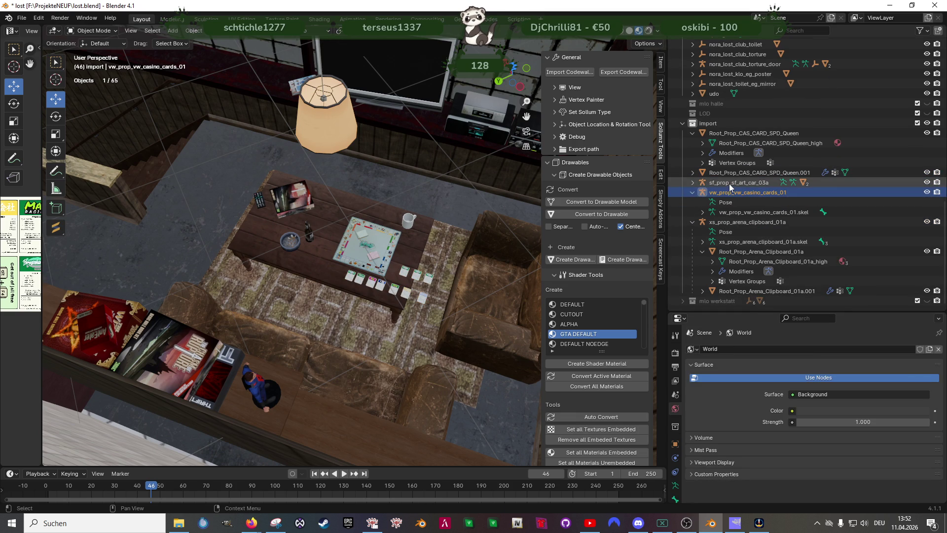
{"action": "left_click", "coordinate": [730, 182]}
{"action": "key", "text": "Right"}
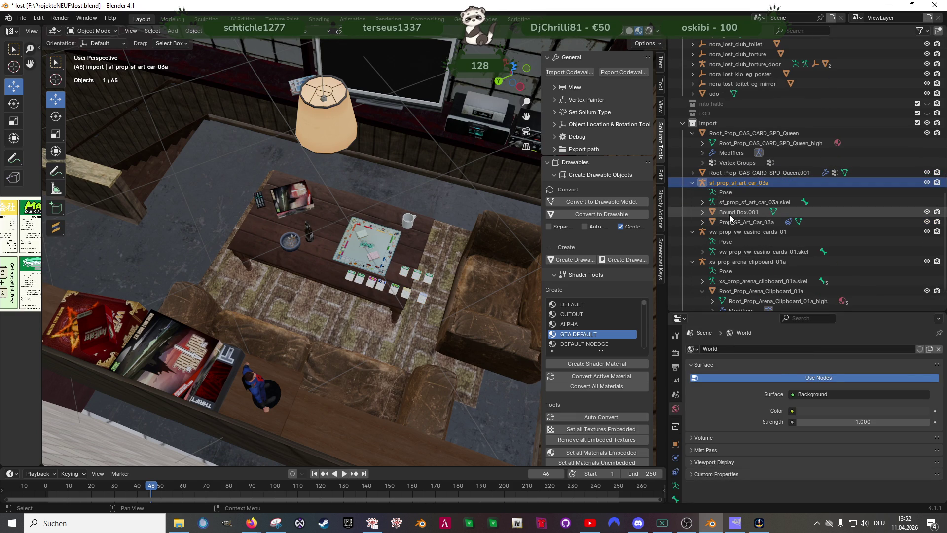
{"action": "right_click", "coordinate": [730, 216]}
{"action": "left_click", "coordinate": [718, 229]}
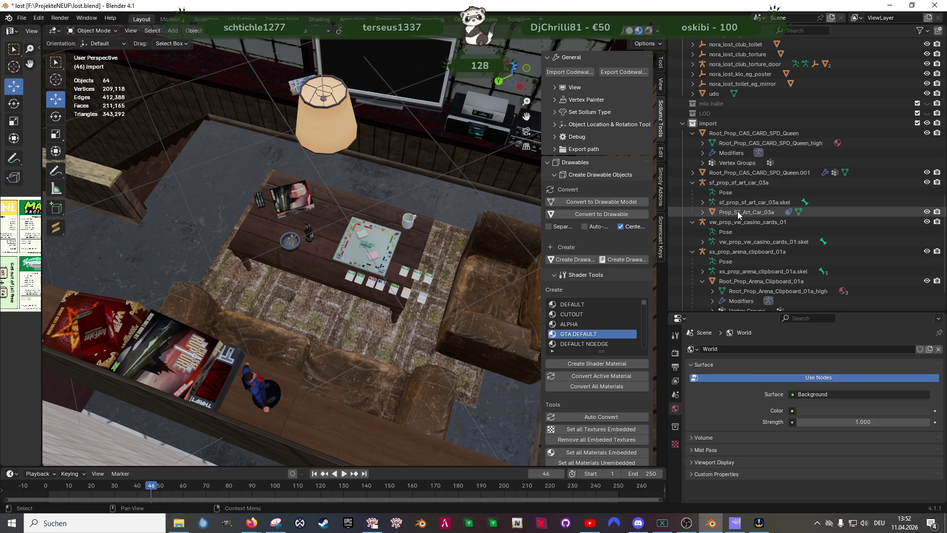
{"action": "left_click", "coordinate": [745, 213]}
In Edit Mode, convert the van's triangles to quads and reset its custom normals
{"action": "key", "text": "KP_Decimal"}
{"action": "mouse_move", "coordinate": [486, 198]}
{"action": "left_mouse_down"}
{"action": "mouse_move", "coordinate": [297, 201]}
{"action": "mouse_move", "coordinate": [347, 271]}
{"action": "mouse_move", "coordinate": [331, 259]}
{"action": "mouse_move", "coordinate": [349, 264]}
{"action": "mouse_move", "coordinate": [383, 313]}
{"action": "left_mouse_up"}
{"action": "key", "text": "Tab"}
{"action": "key", "text": "alt+j"}
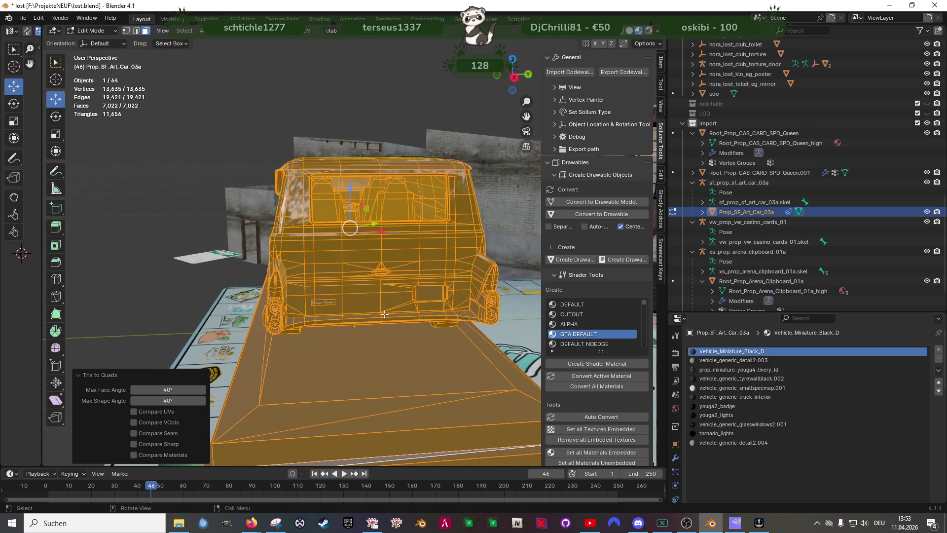
{"action": "key", "text": "alt+n"}
{"action": "left_click", "coordinate": [346, 315]}
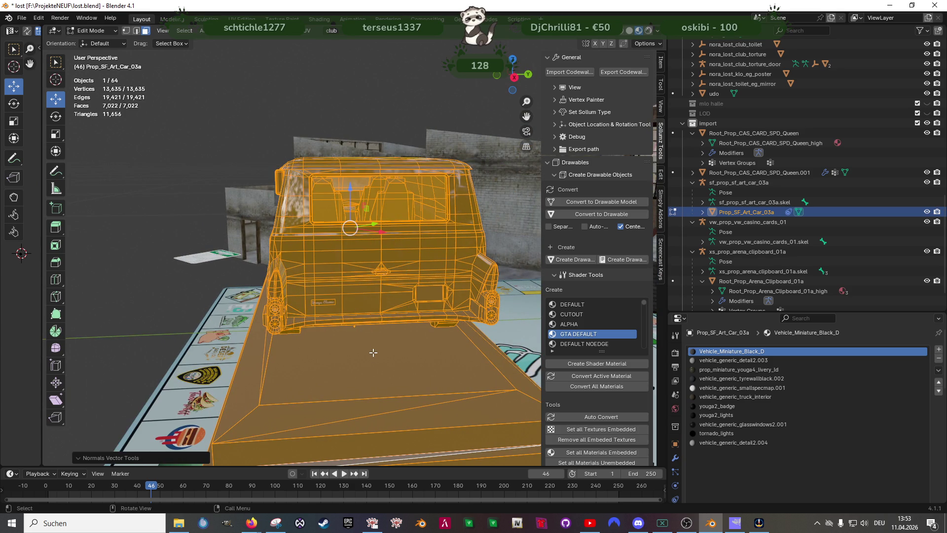
Select the display stand geometry by its material and delete it
{"action": "key", "text": "alt+a"}
{"action": "scroll", "coordinate": [788, 439], "scroll_direction": "down", "scroll_amount": 5}
{"action": "left_click", "coordinate": [821, 427]}
{"action": "left_click_drag", "start_coordinate": [305, 341], "coordinate": [378, 343]}
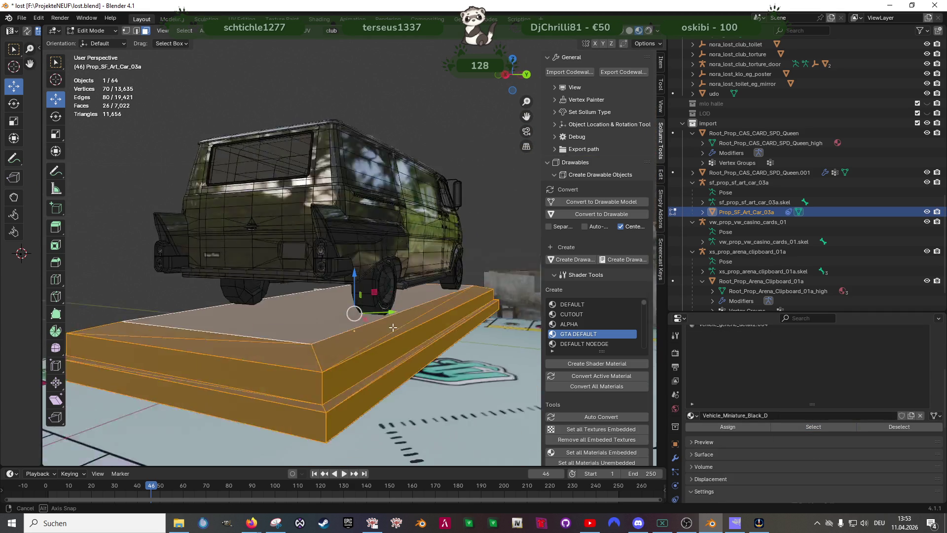
{"action": "key", "text": "x"}
{"action": "left_click", "coordinate": [377, 342]}
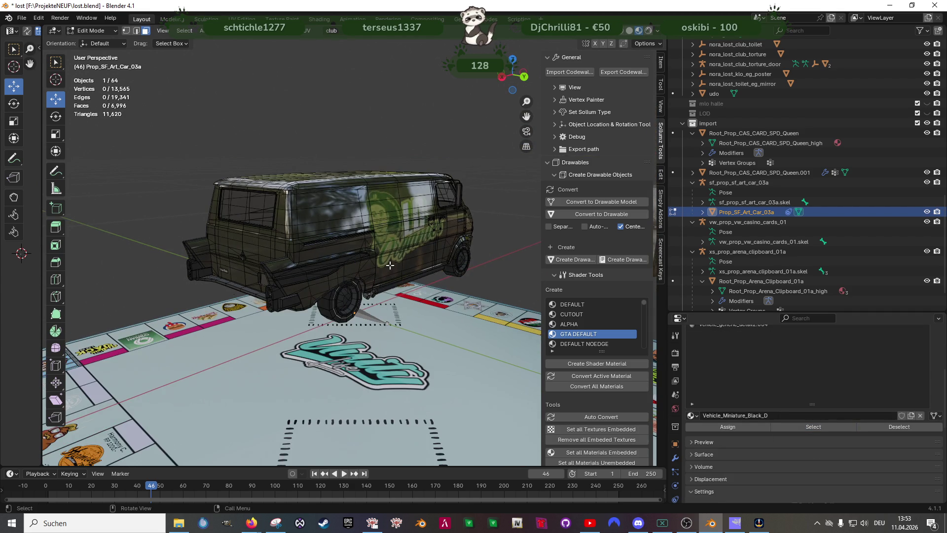
Shrink the van to 0.156 scale and lower it onto the board surface
{"action": "key", "text": "a"}
{"action": "mouse_move", "coordinate": [377, 342]}
{"action": "left_mouse_down"}
{"action": "mouse_move", "coordinate": [364, 242]}
{"action": "mouse_move", "coordinate": [408, 231]}
{"action": "mouse_move", "coordinate": [361, 216]}
{"action": "left_mouse_up"}
{"action": "key", "text": "shift+space"}
{"action": "key", "text": "s"}
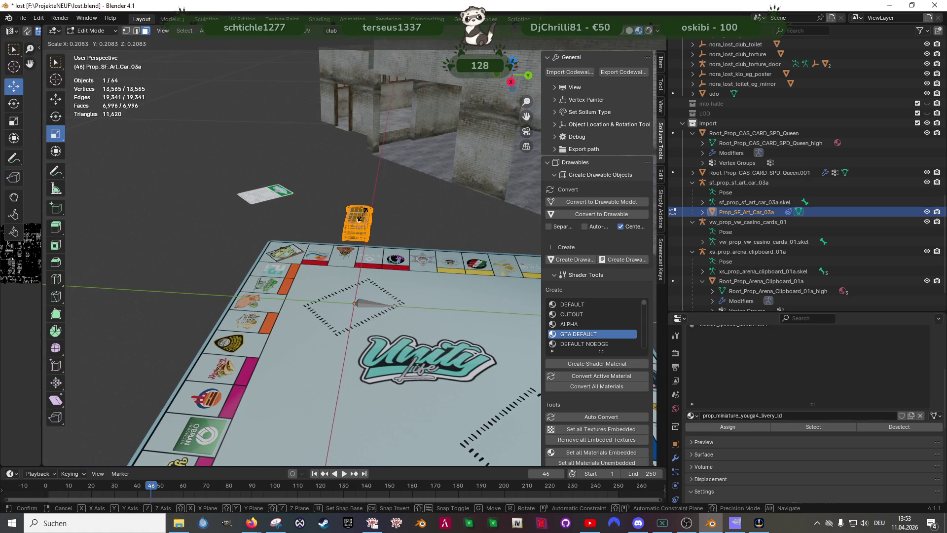
{"action": "left_click", "coordinate": [361, 216]}
{"action": "key", "text": "KP_Decimal"}
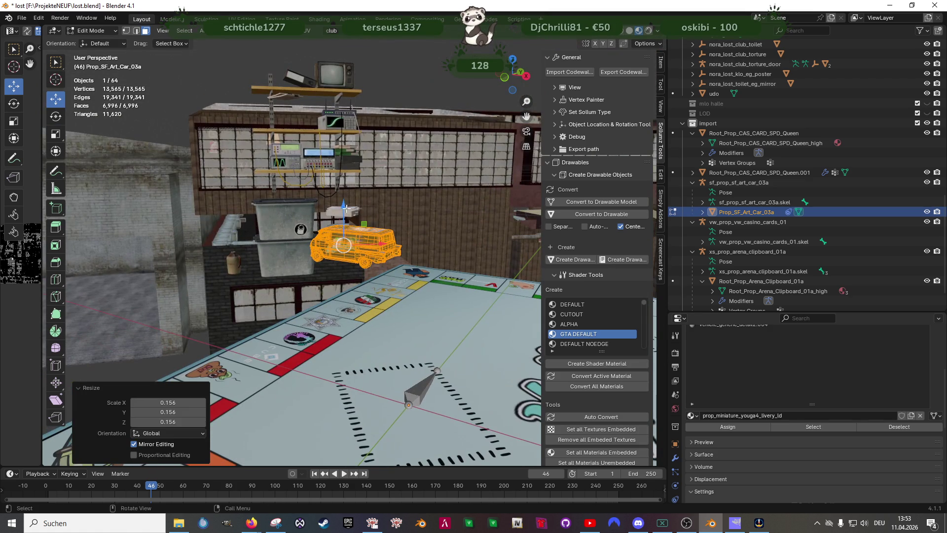
{"action": "left_click_drag", "start_coordinate": [345, 210], "coordinate": [345, 313]}
{"action": "left_click", "coordinate": [346, 316]}
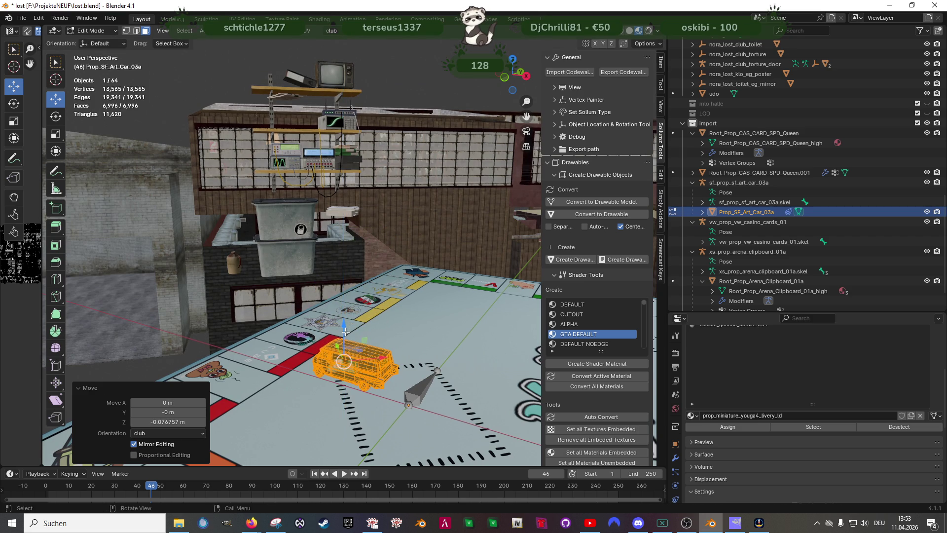
Resize the van token to 0.648 scale on the board
{"action": "key", "text": "s"}
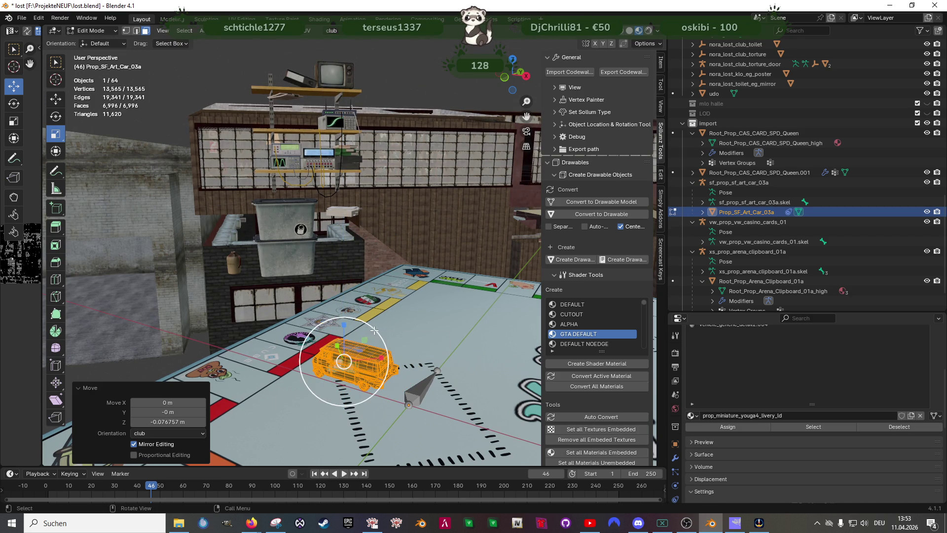
{"action": "left_click_drag", "start_coordinate": [370, 321], "coordinate": [365, 337]}
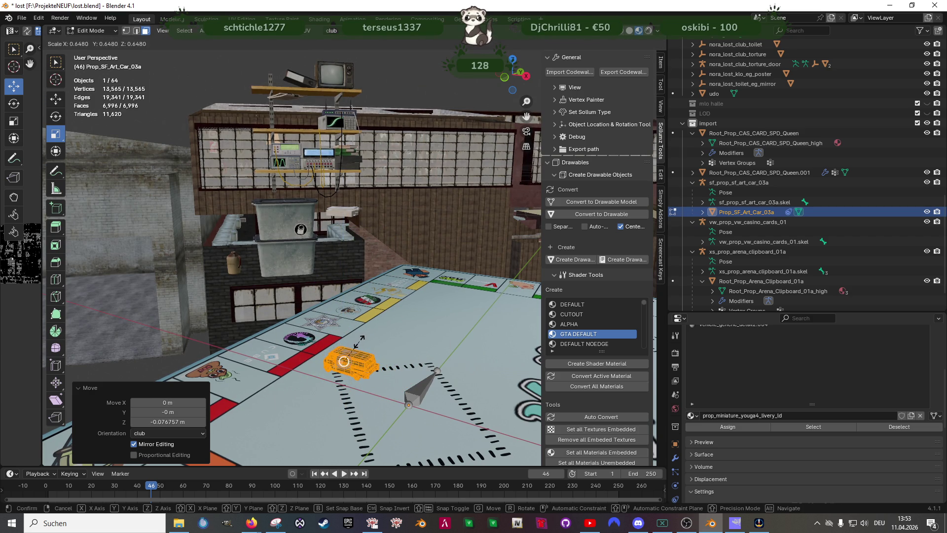
{"action": "left_click", "coordinate": [359, 340]}
{"action": "key", "text": "KP_Decimal"}
{"action": "scroll", "coordinate": [359, 341], "scroll_direction": "down", "scroll_amount": 3}
{"action": "key", "text": "shift+space"}
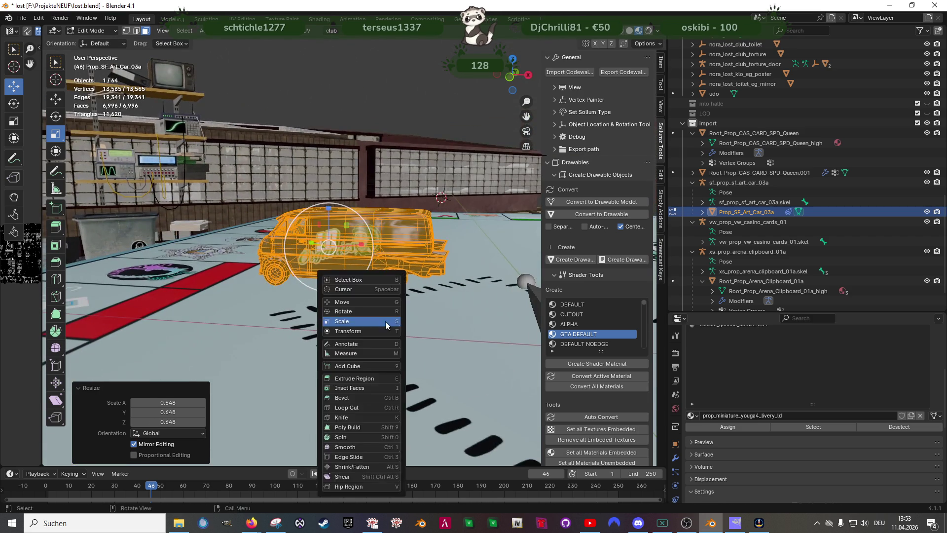
{"action": "left_click", "coordinate": [380, 311]}
Nudge the van down so it rests on the board
{"action": "key", "text": "1"}
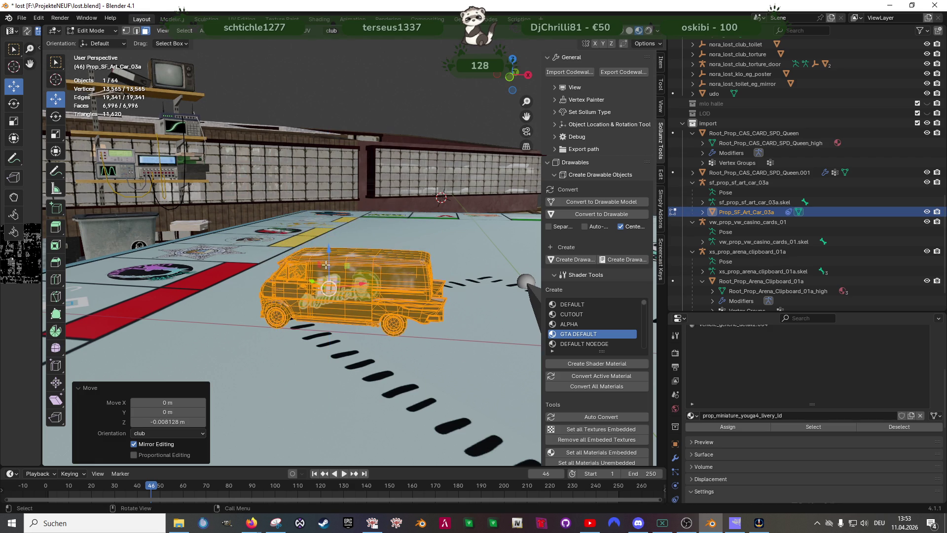
{"action": "scroll", "coordinate": [391, 334], "scroll_direction": "up", "scroll_amount": 5}
{"action": "mouse_move", "coordinate": [391, 335]}
{"action": "left_mouse_down"}
{"action": "mouse_move", "coordinate": [425, 385]}
{"action": "mouse_move", "coordinate": [348, 343]}
{"action": "left_mouse_up"}
{"action": "scroll", "coordinate": [398, 370], "scroll_direction": "down", "scroll_amount": 6}
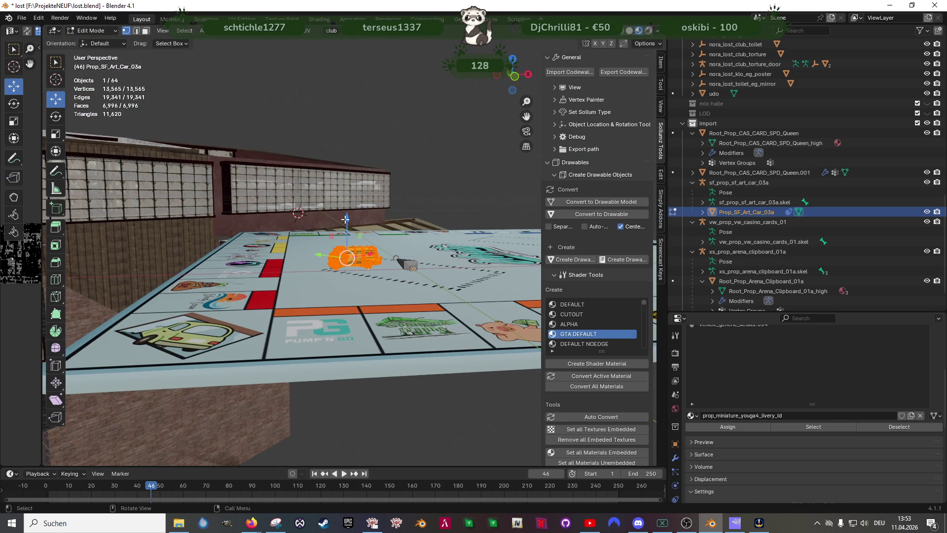
{"action": "scroll", "coordinate": [350, 253], "scroll_direction": "down", "scroll_amount": 3}
{"action": "mouse_move", "coordinate": [350, 217]}
{"action": "left_mouse_down"}
{"action": "mouse_move", "coordinate": [342, 347]}
{"action": "mouse_move", "coordinate": [293, 300]}
{"action": "left_mouse_up"}
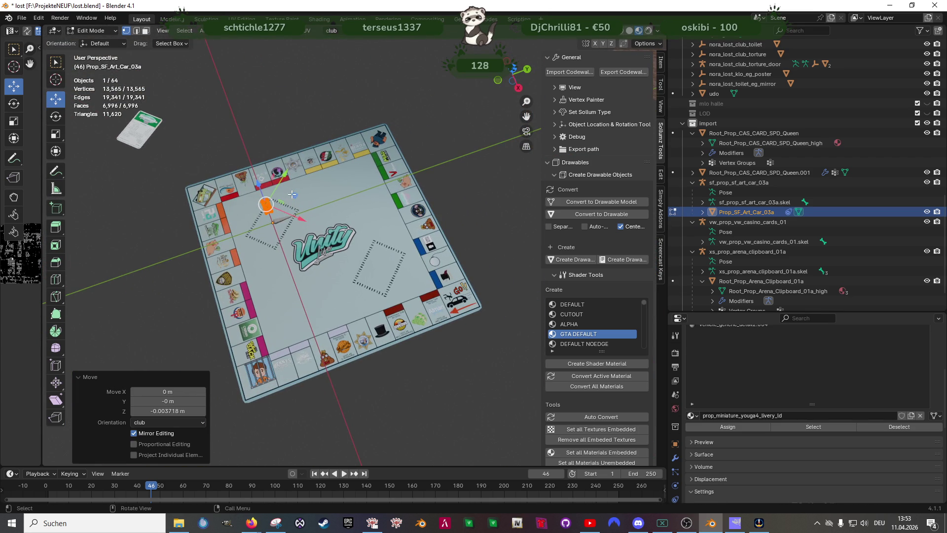
Move the van to the board's lower-right corner and undo the accidental extrusion
{"action": "left_click_drag", "start_coordinate": [292, 194], "coordinate": [474, 303]}
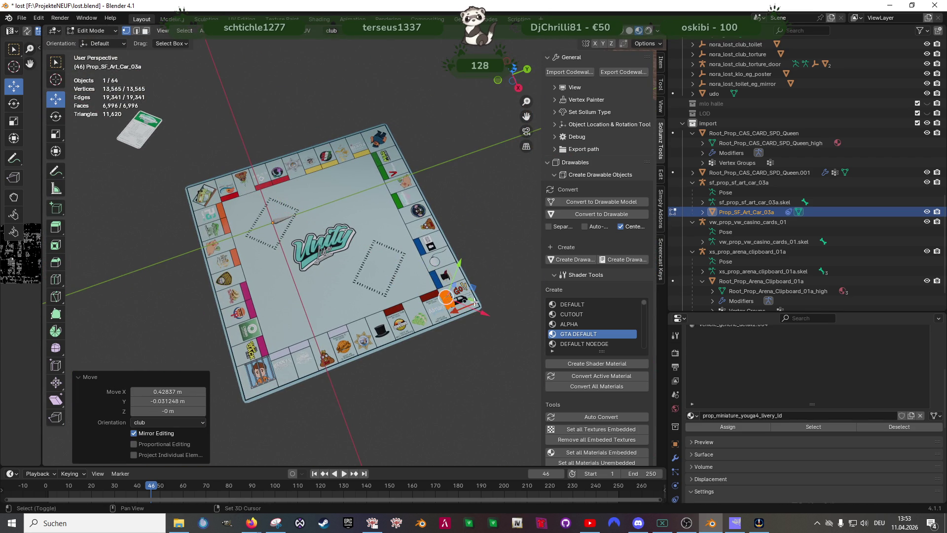
{"action": "key", "text": "KP_Decimal"}
{"action": "key", "text": "shift+space"}
{"action": "key", "text": "Escape"}
{"action": "key", "text": "e"}
{"action": "right_click", "coordinate": [448, 302]}
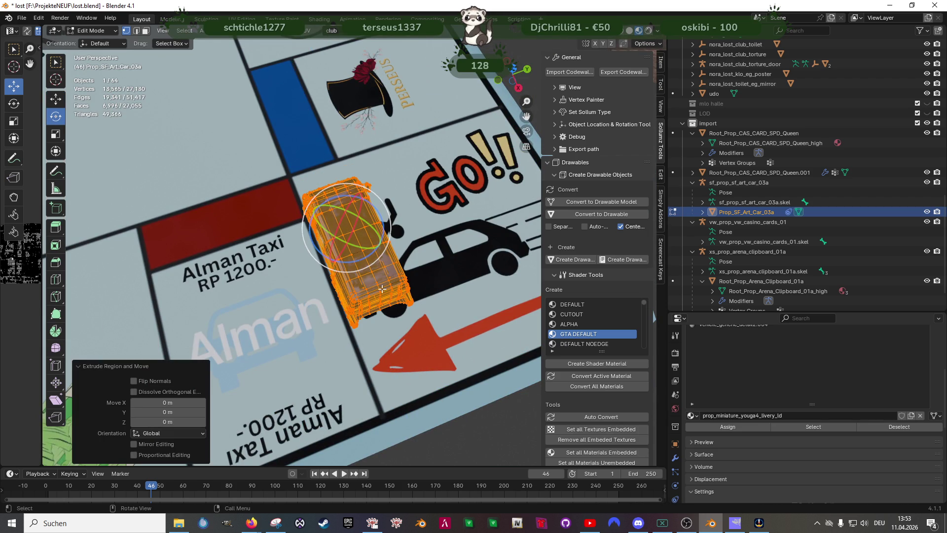
{"action": "key", "text": "ctrl+z"}
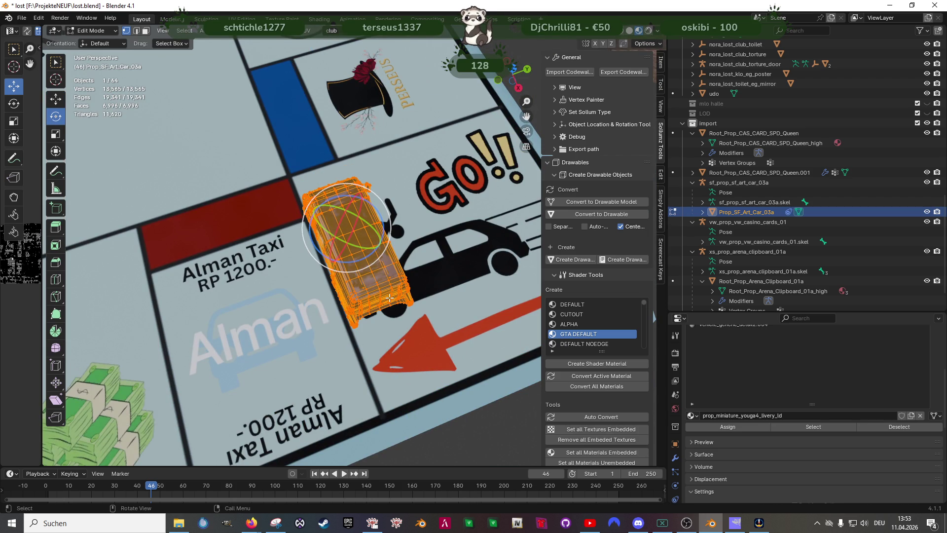
{"action": "scroll", "coordinate": [363, 262], "scroll_direction": "down", "scroll_amount": 4}
Rotate the van about 70.6° on Z, nudge it onto GO, and deselect it in Object Mode
{"action": "left_click_drag", "start_coordinate": [363, 262], "coordinate": [390, 235]}
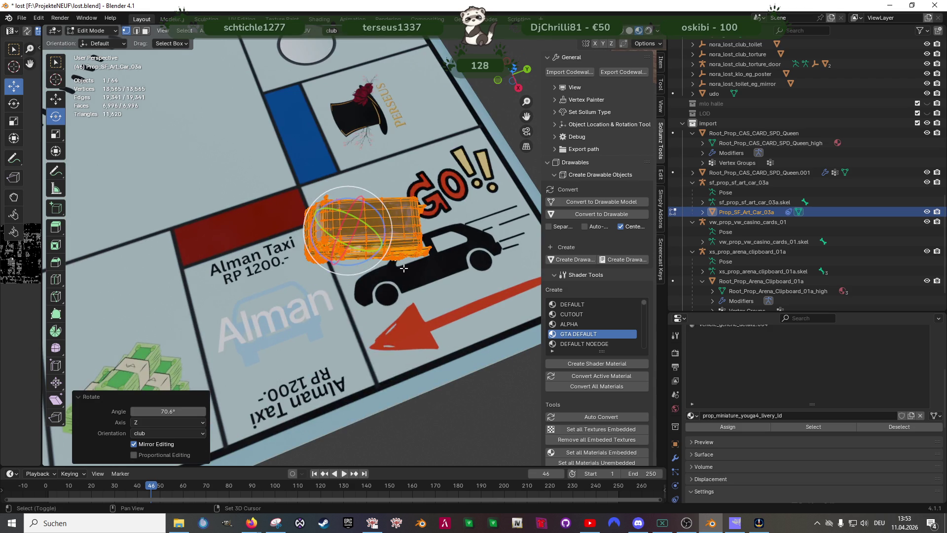
{"action": "key", "text": "shift+space"}
{"action": "key", "text": "g"}
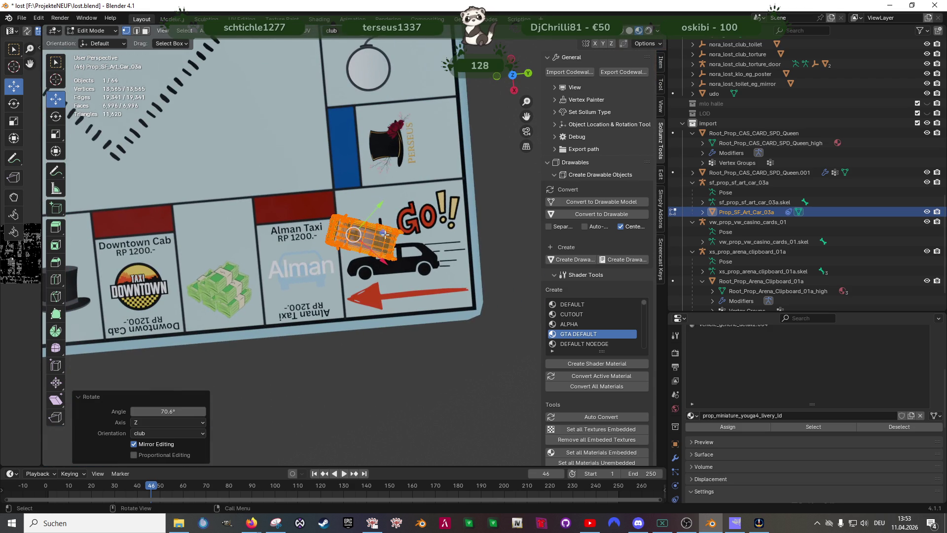
{"action": "left_click_drag", "start_coordinate": [385, 234], "coordinate": [388, 237]}
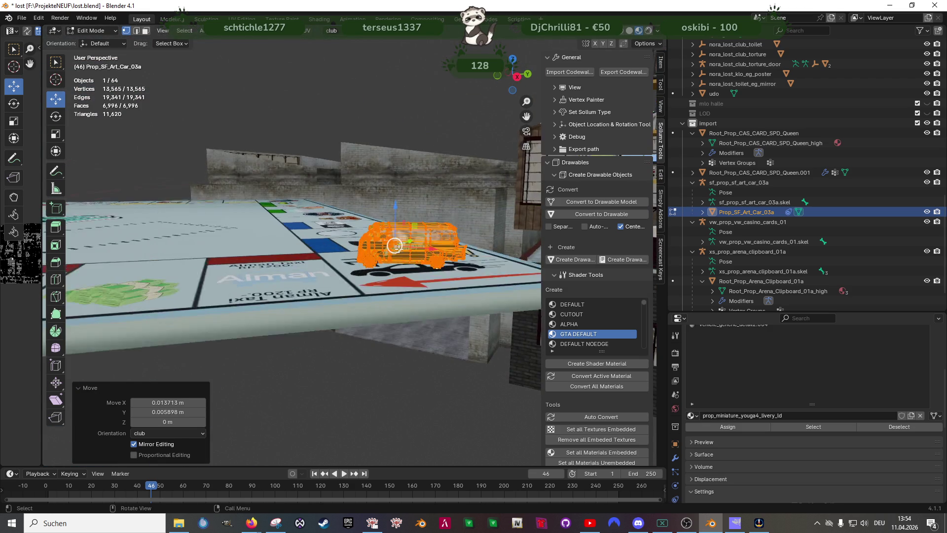
{"action": "key", "text": "Tab"}
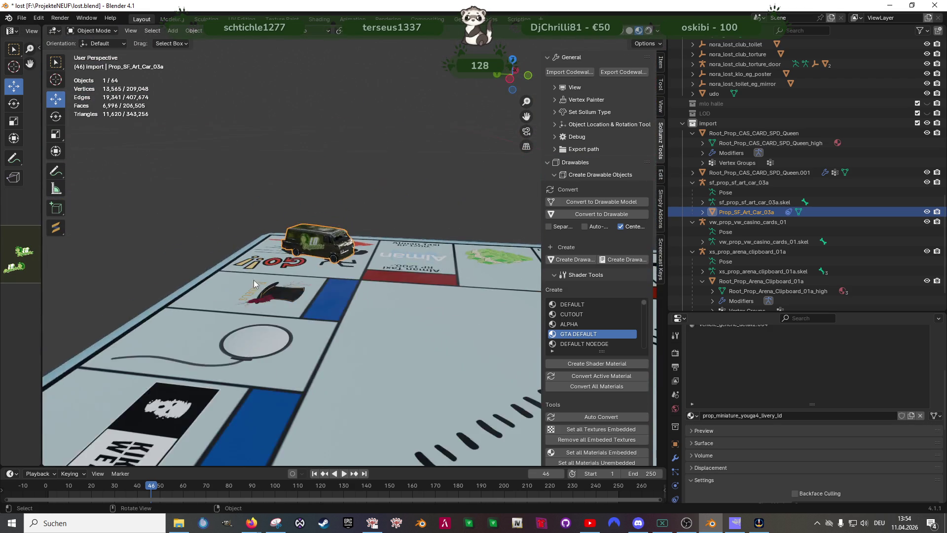
{"action": "left_click_drag", "start_coordinate": [244, 279], "coordinate": [425, 332]}
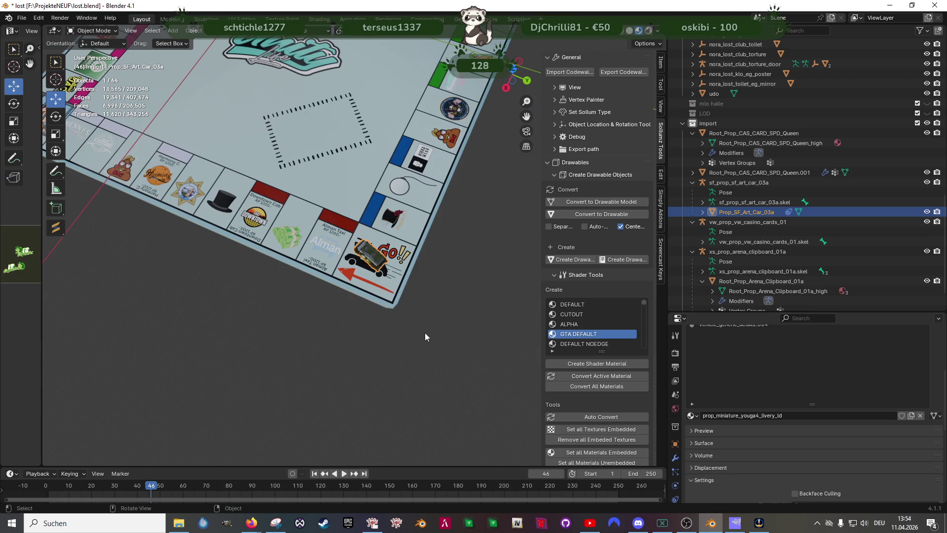
{"action": "key", "text": "alt+a"}
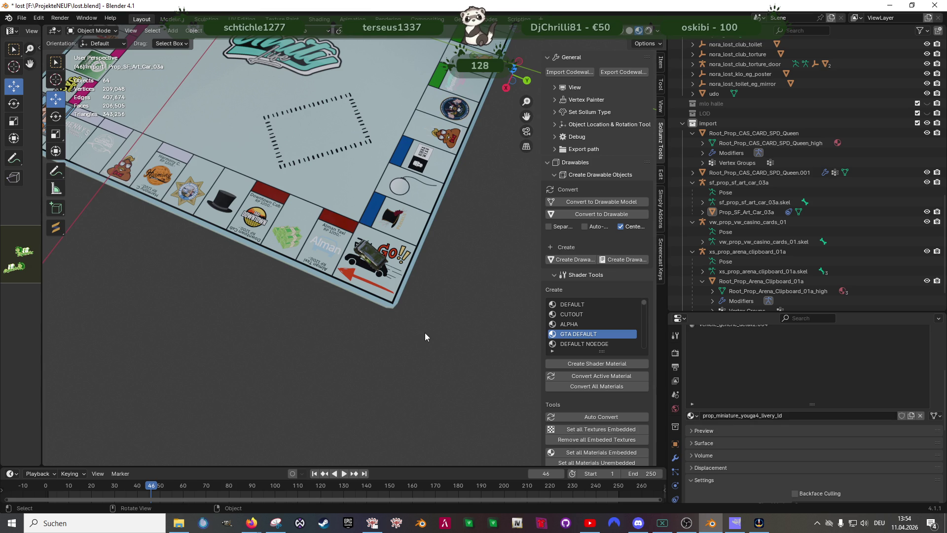
{"action": "scroll", "coordinate": [424, 332], "scroll_direction": "up", "scroll_amount": 2}
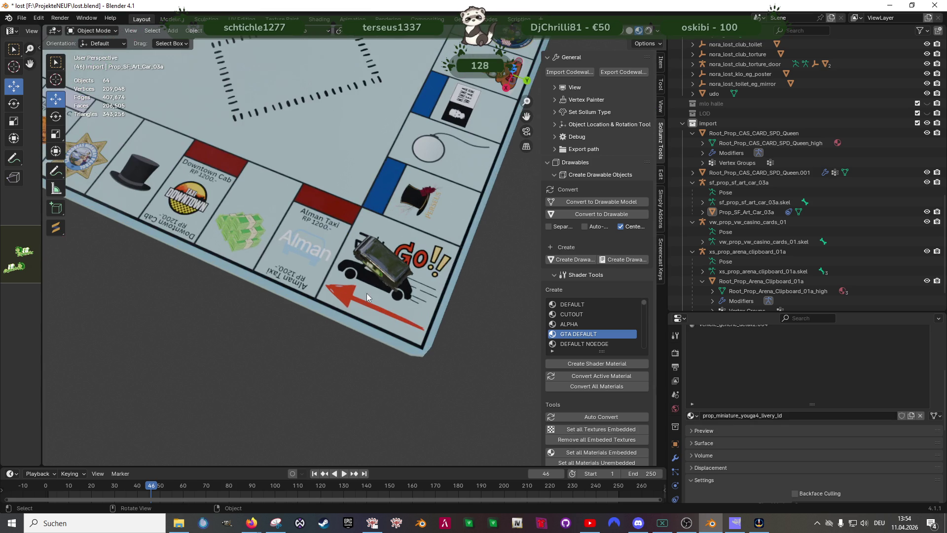
Select the van in Edit Mode and move it over toward the room scene
{"action": "left_click", "coordinate": [383, 268]}
{"action": "key", "text": "Tab"}
{"action": "scroll", "coordinate": [419, 301], "scroll_direction": "down", "scroll_amount": 5}
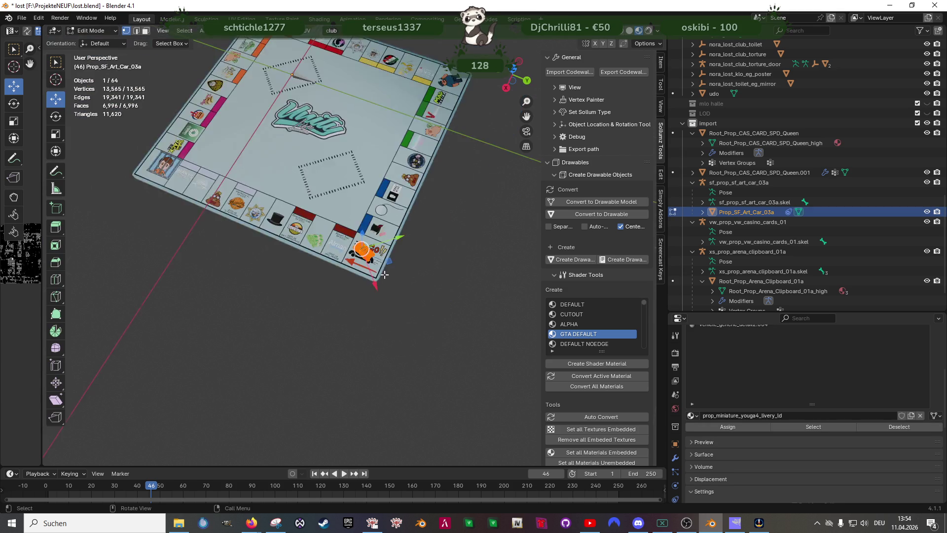
{"action": "key", "text": "slash"}
{"action": "key", "text": "slash"}
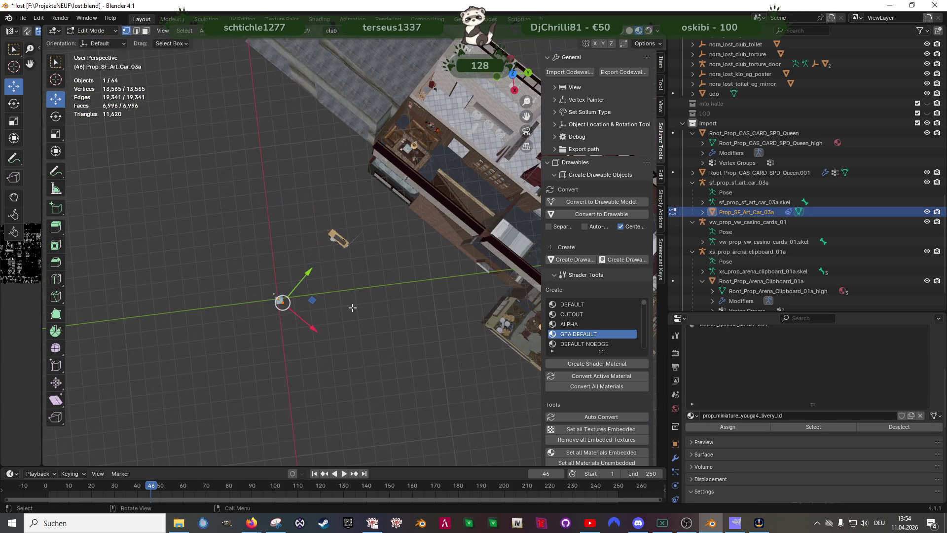
{"action": "left_click_drag", "start_coordinate": [311, 303], "coordinate": [441, 147]}
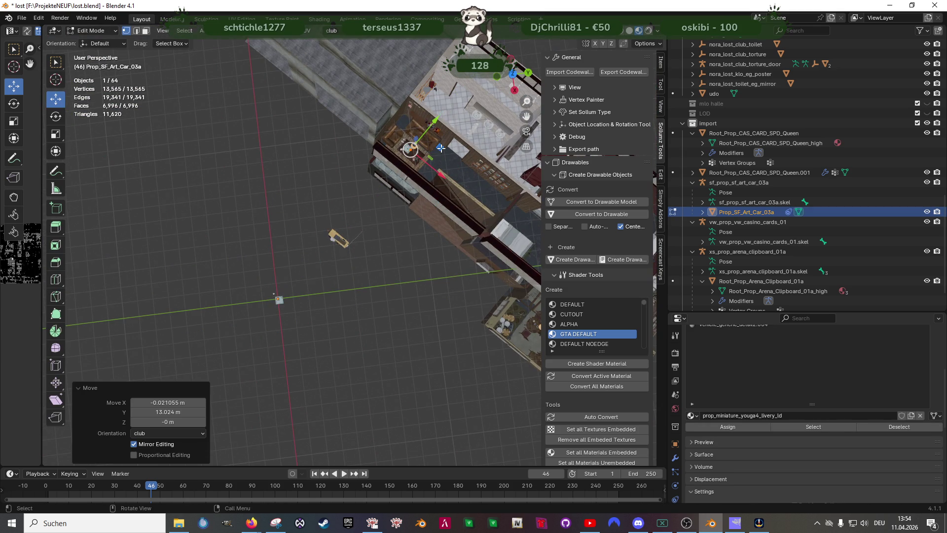
{"action": "key", "text": "KP_Decimal"}
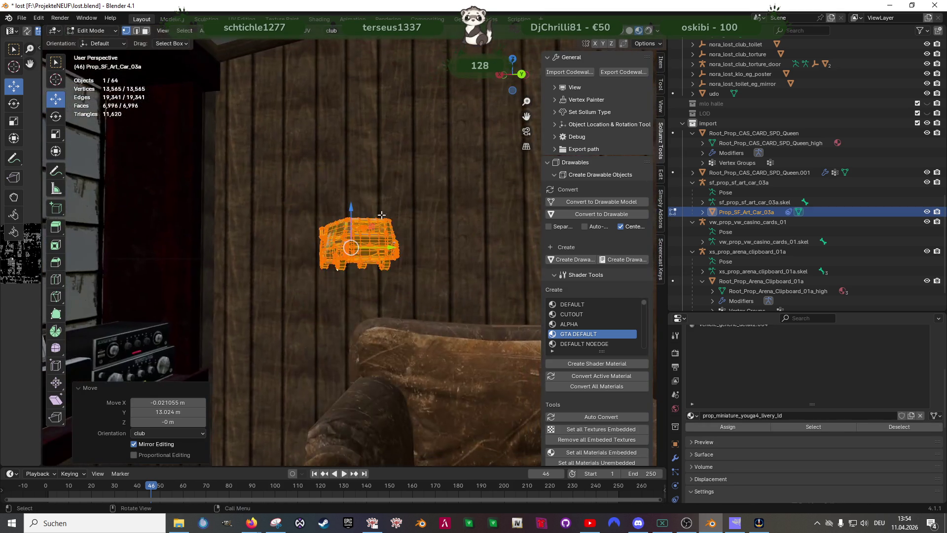
{"action": "scroll", "coordinate": [353, 271], "scroll_direction": "down", "scroll_amount": 3}
{"action": "scroll", "coordinate": [365, 291], "scroll_direction": "down", "scroll_amount": 5}
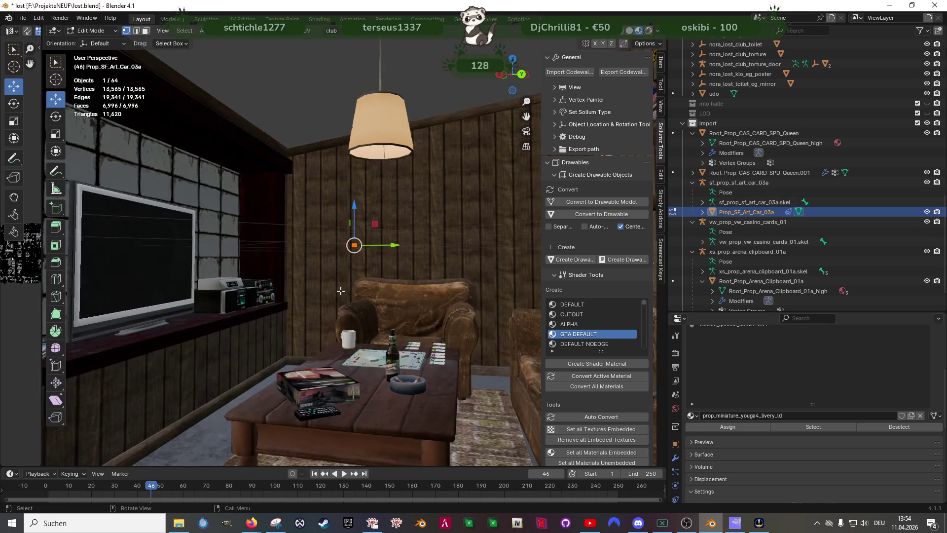
Lower the van to table height and place it on the coffee table
{"action": "key", "text": "g"}
{"action": "key", "text": "z"}
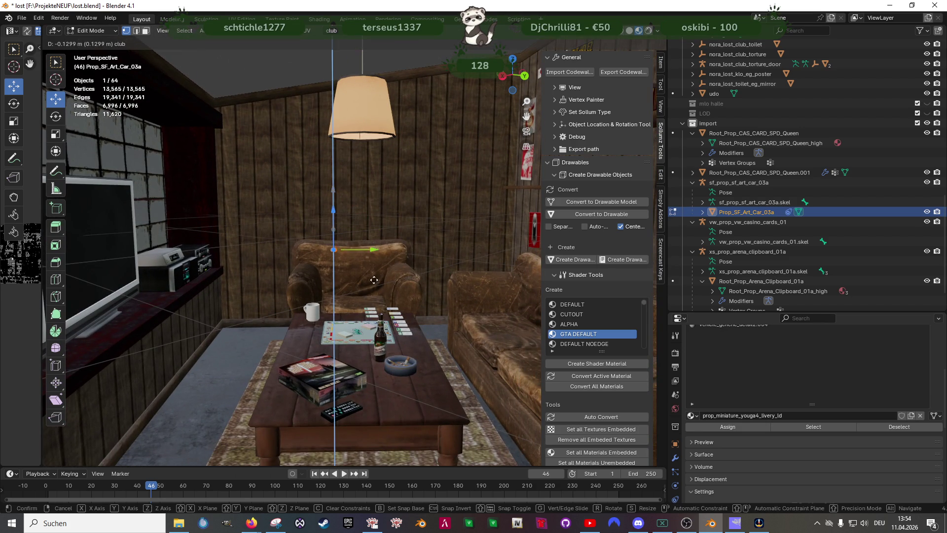
{"action": "left_click", "coordinate": [325, 339]}
{"action": "scroll", "coordinate": [301, 405], "scroll_direction": "up", "scroll_amount": 3}
{"action": "key", "text": "g"}
{"action": "key", "text": "shift+z"}
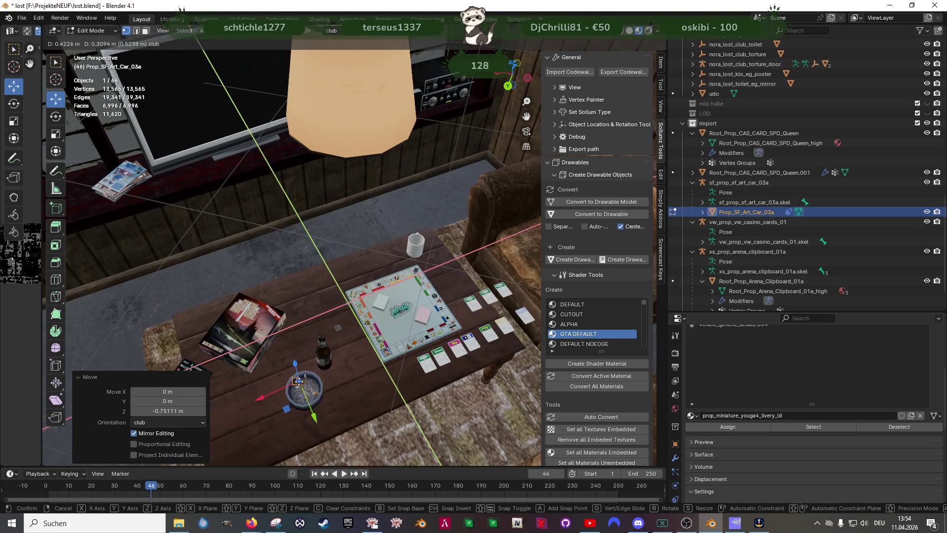
{"action": "left_click", "coordinate": [306, 385]}
{"action": "key", "text": "KP_Decimal"}
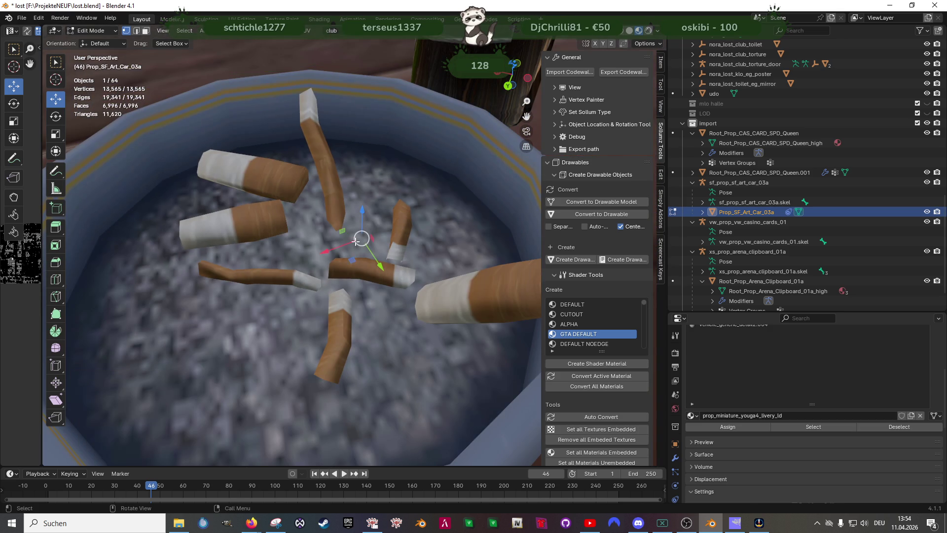
Lift the van slightly and scale it up twice to suit the board
{"action": "key", "text": "g"}
{"action": "key", "text": "z"}
{"action": "left_click", "coordinate": [379, 207]}
{"action": "key", "text": "shift+space"}
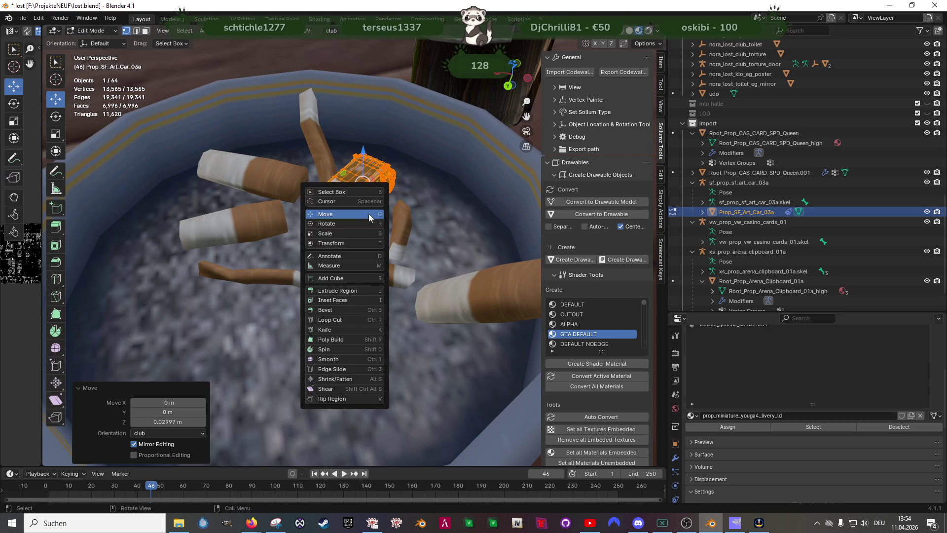
{"action": "key", "text": "s"}
{"action": "key", "text": "s"}
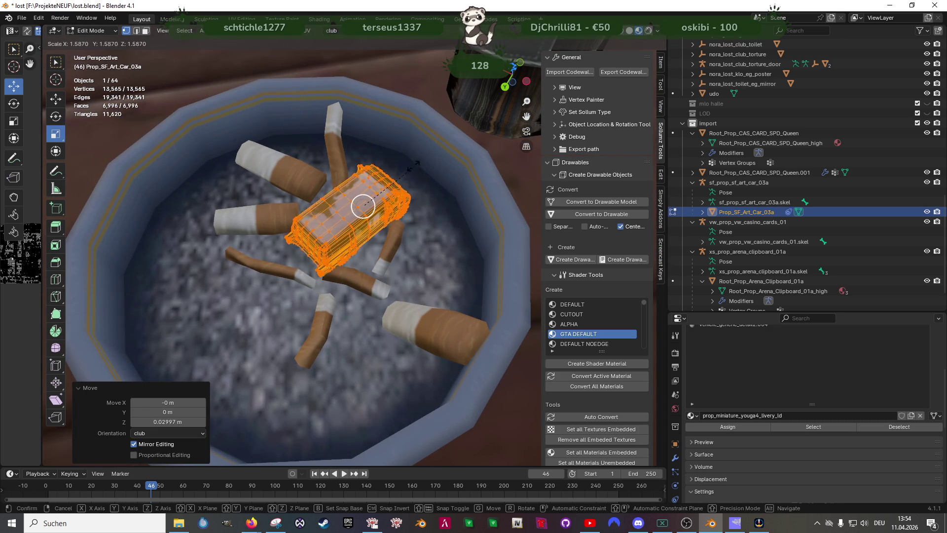
{"action": "left_click", "coordinate": [437, 136]}
{"action": "scroll", "coordinate": [394, 178], "scroll_direction": "down", "scroll_amount": 5}
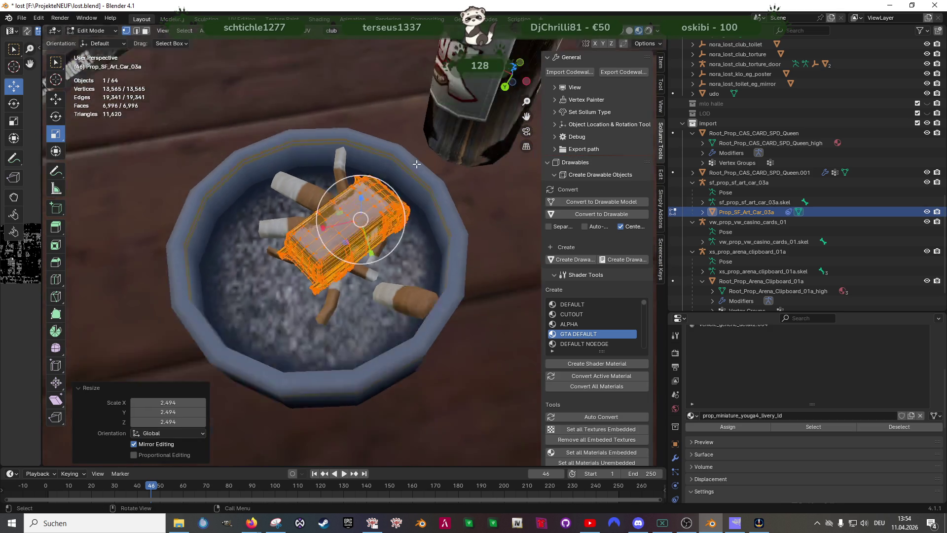
{"action": "left_click_drag", "start_coordinate": [388, 190], "coordinate": [377, 292]}
{"action": "key", "text": "s"}
{"action": "left_click", "coordinate": [395, 190]}
{"action": "scroll", "coordinate": [345, 296], "scroll_direction": "down", "scroll_amount": 3}
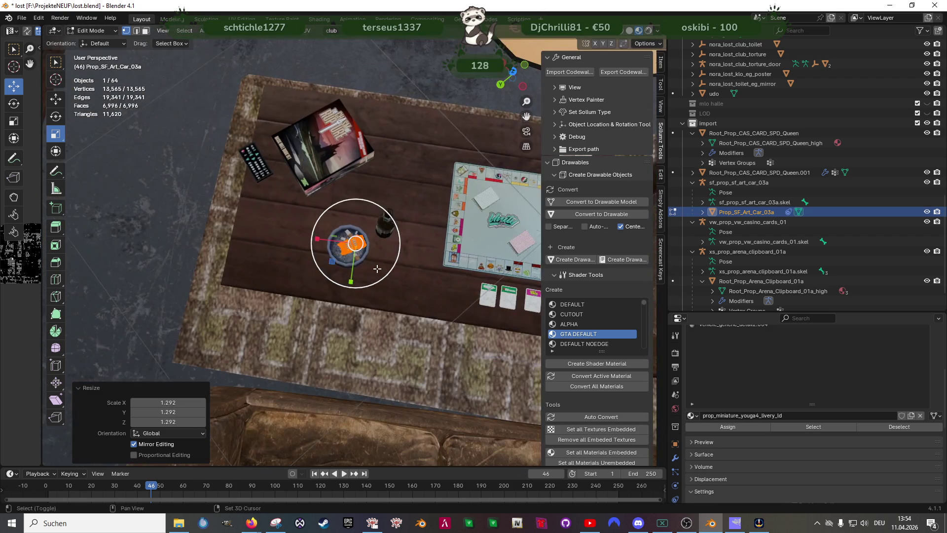
Slide the van onto the Monopoly board's edge tiles, then select the board mesh
{"action": "key", "text": "shift+space"}
{"action": "left_click", "coordinate": [298, 237]}
{"action": "mouse_move", "coordinate": [258, 240]}
{"action": "left_mouse_down"}
{"action": "mouse_move", "coordinate": [390, 247]}
{"action": "mouse_move", "coordinate": [348, 208]}
{"action": "mouse_move", "coordinate": [407, 256]}
{"action": "mouse_move", "coordinate": [386, 261]}
{"action": "left_mouse_up"}
{"action": "left_click", "coordinate": [390, 247]}
{"action": "left_click", "coordinate": [407, 256]}
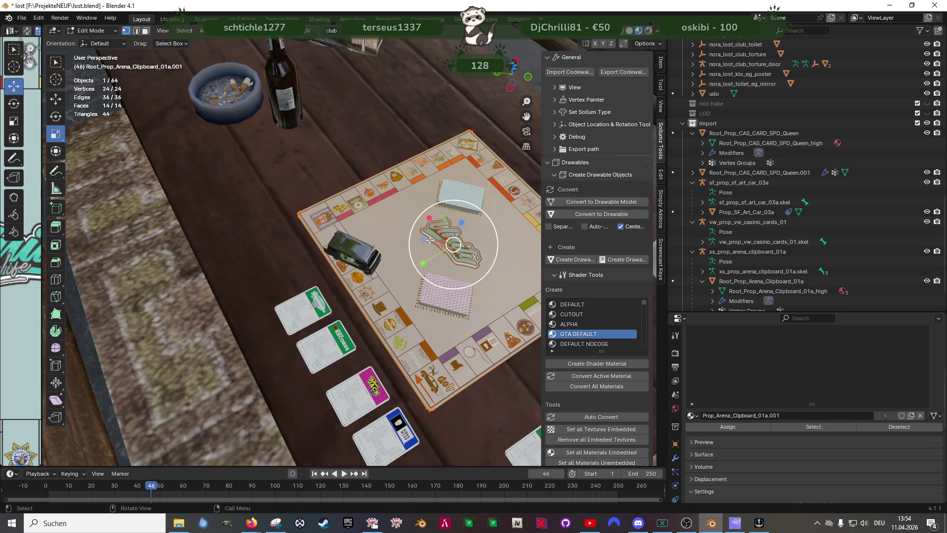
Enlarge the Monopoly board 1.734 times across the table, keeping its thickness unchanged
{"action": "key", "text": "s"}
{"action": "key", "text": "shift+z"}
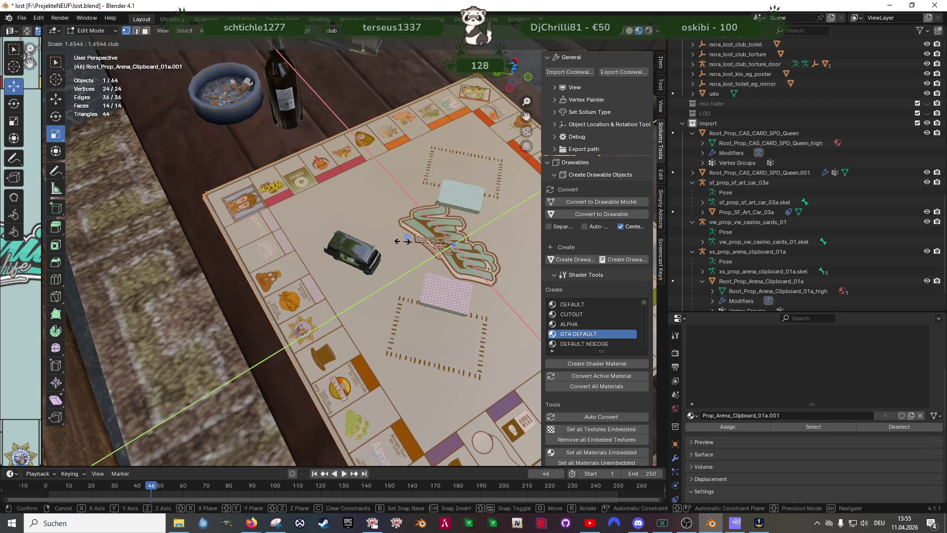
{"action": "left_click", "coordinate": [398, 242]}
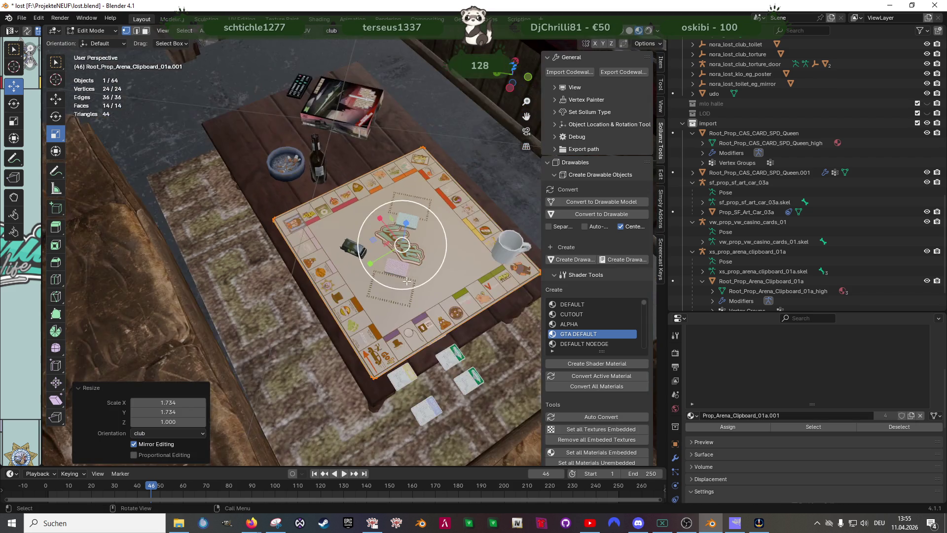
{"action": "left_click_drag", "start_coordinate": [409, 247], "coordinate": [407, 277]}
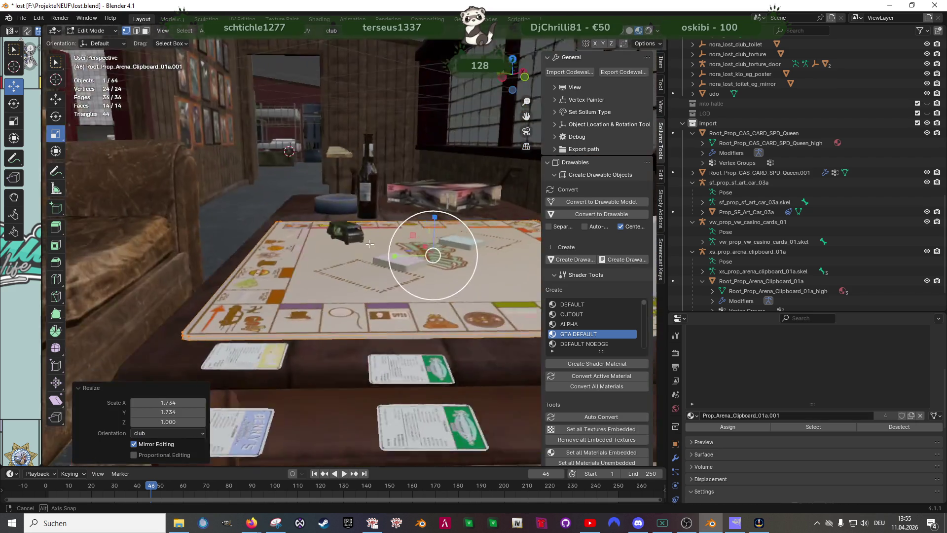
{"action": "scroll", "coordinate": [395, 261], "scroll_direction": "up", "scroll_amount": 3}
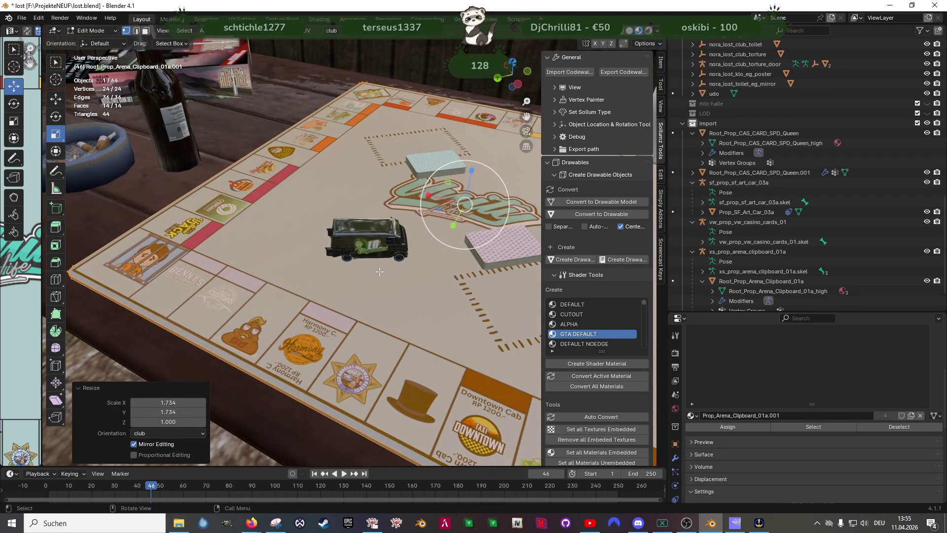
Scale the van token down to 0.879
{"action": "key", "text": "alt+q"}
{"action": "right_click", "coordinate": [377, 241]}
{"action": "key", "text": "Escape"}
{"action": "key", "text": "s"}
{"action": "left_click", "coordinate": [378, 239]}
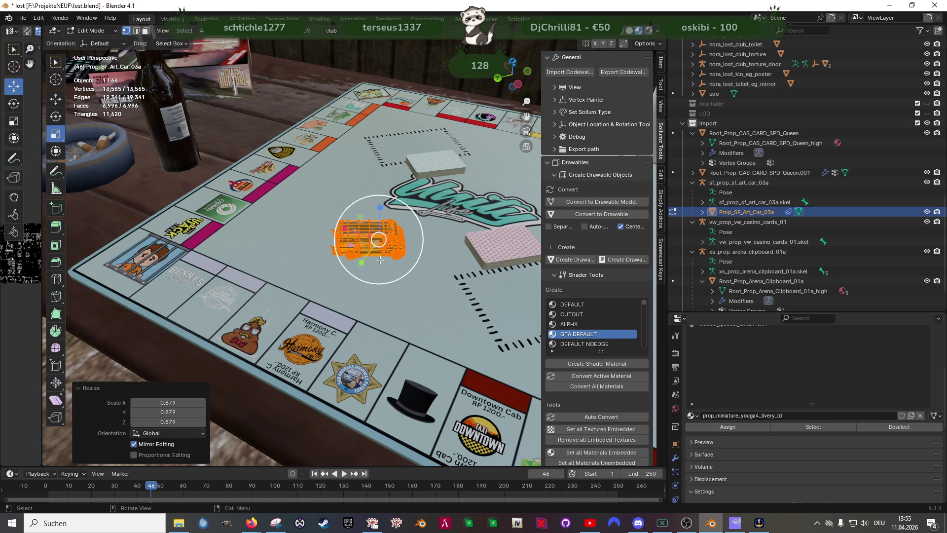
Shrink the van token to 0.94 and move it left onto the board
{"action": "left_click_drag", "start_coordinate": [378, 241], "coordinate": [378, 248]}
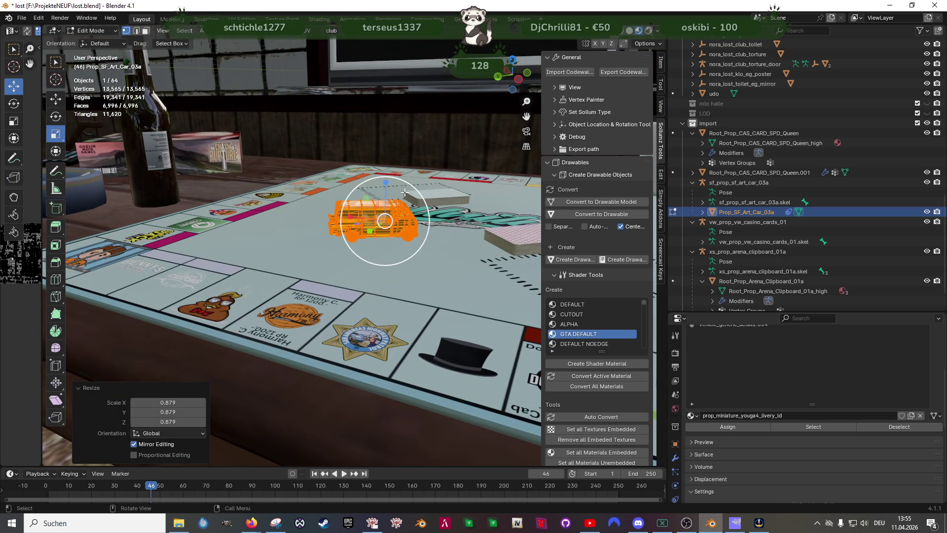
{"action": "key", "text": "s"}
{"action": "left_click", "coordinate": [402, 193]}
{"action": "right_click", "coordinate": [376, 221]}
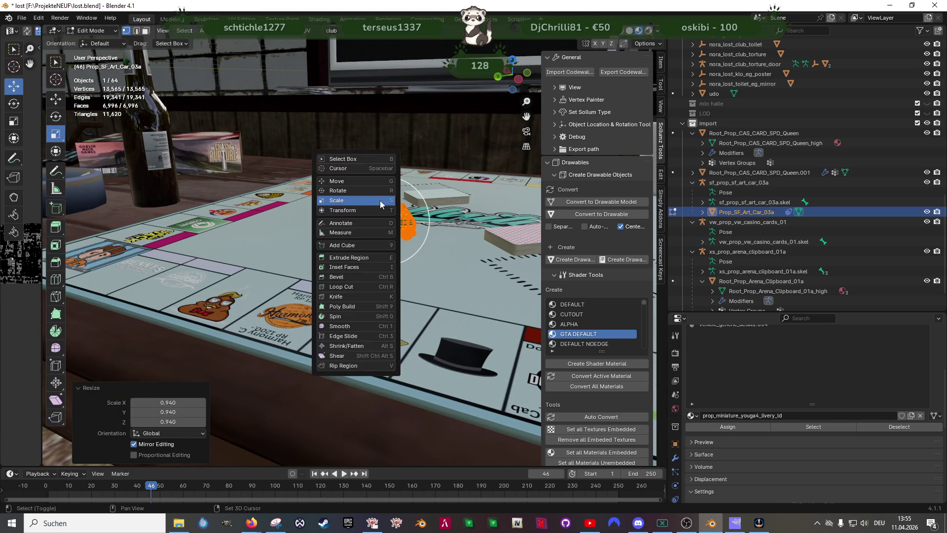
{"action": "key", "text": "Escape"}
{"action": "key", "text": "g"}
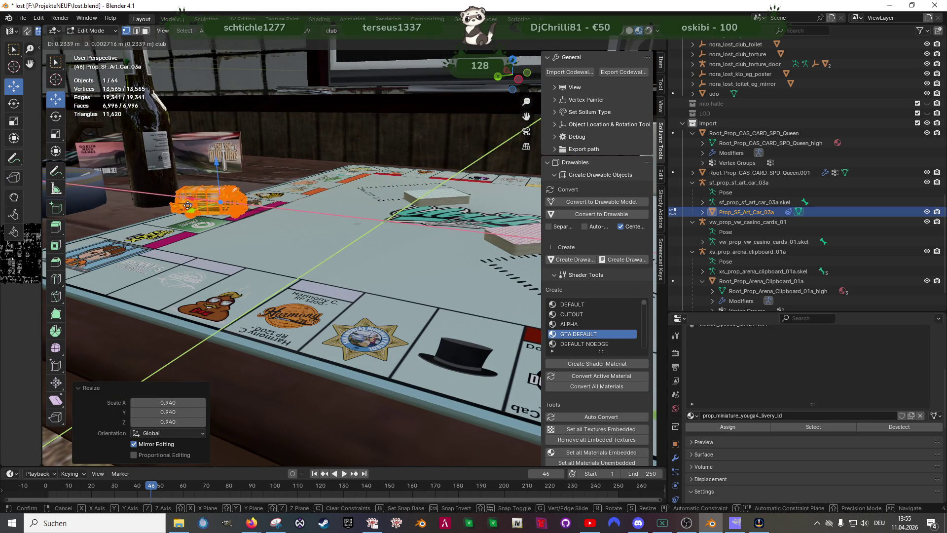
{"action": "left_click", "coordinate": [179, 212]}
{"action": "mouse_move", "coordinate": [180, 212]}
{"action": "left_mouse_down"}
{"action": "mouse_move", "coordinate": [264, 284]}
{"action": "mouse_move", "coordinate": [245, 281]}
{"action": "left_mouse_up"}
Resize the van once more, then leave Edit Mode and start editing the board mesh
{"action": "key", "text": "shift+space"}
{"action": "key", "text": "s"}
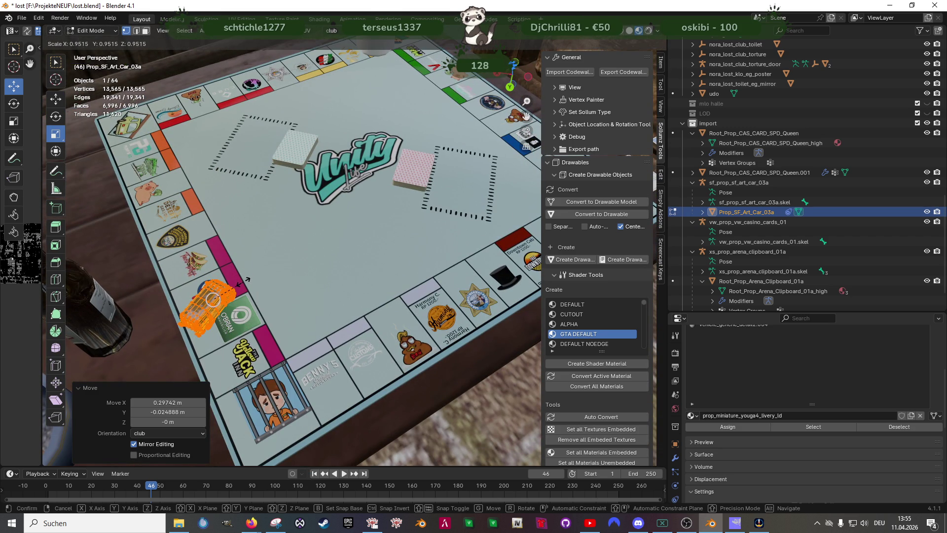
{"action": "left_click", "coordinate": [242, 282]}
{"action": "key", "text": "Tab"}
{"action": "mouse_move", "coordinate": [294, 312]}
{"action": "left_mouse_down"}
{"action": "mouse_move", "coordinate": [281, 267]}
{"action": "mouse_move", "coordinate": [249, 260]}
{"action": "left_mouse_up"}
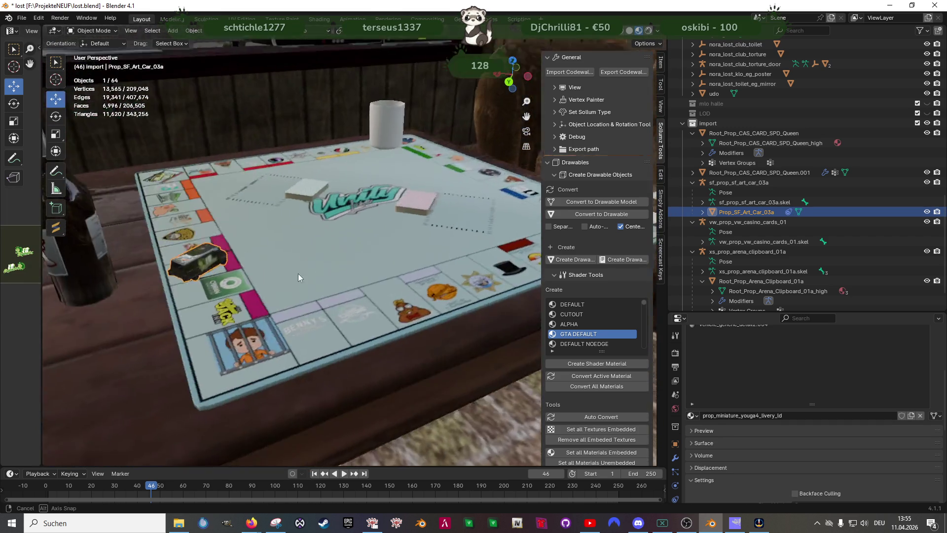
{"action": "left_click", "coordinate": [307, 266]}
{"action": "key", "text": "Tab"}
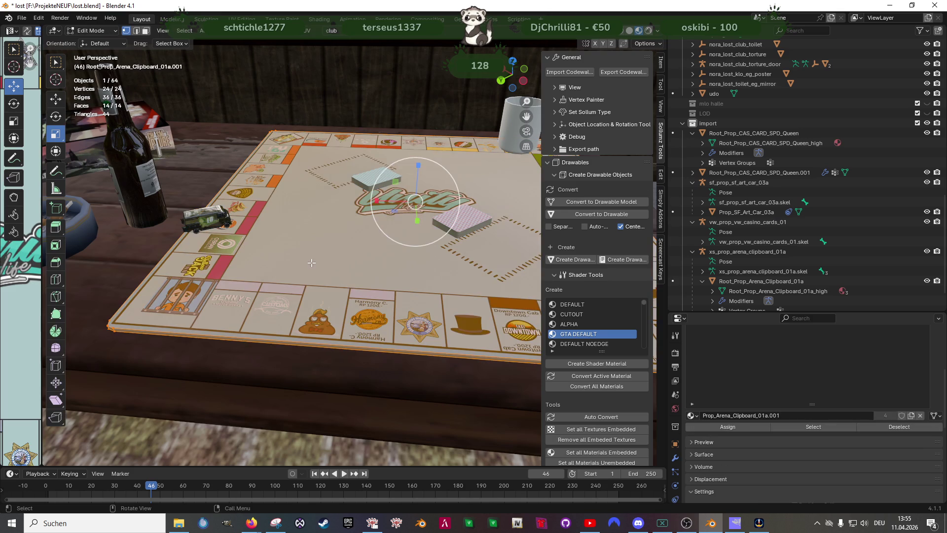
Scale the board mesh down to 0.961 and leave Edit Mode
{"action": "mouse_move", "coordinate": [337, 266]}
{"action": "left_mouse_down"}
{"action": "mouse_move", "coordinate": [412, 209]}
{"action": "mouse_move", "coordinate": [419, 183]}
{"action": "left_mouse_up"}
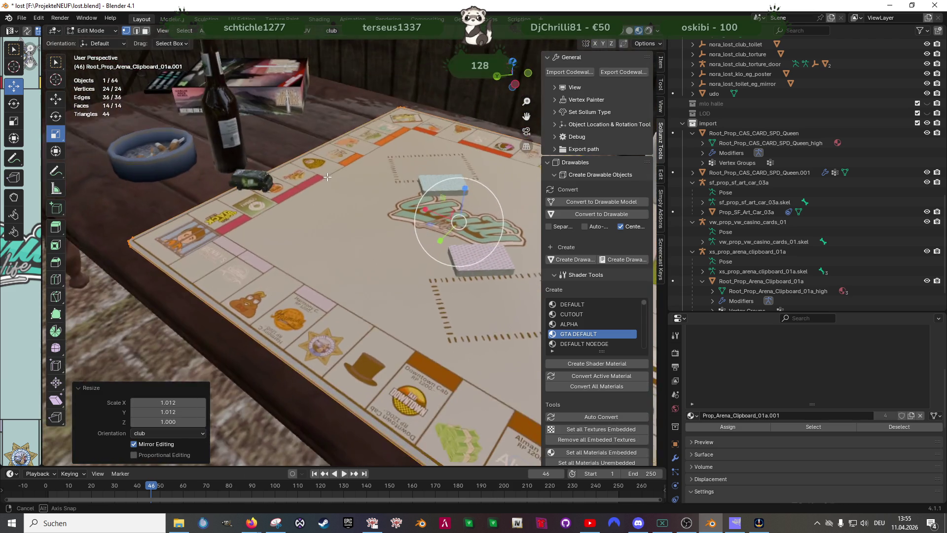
{"action": "left_click_drag", "start_coordinate": [358, 226], "coordinate": [358, 241]}
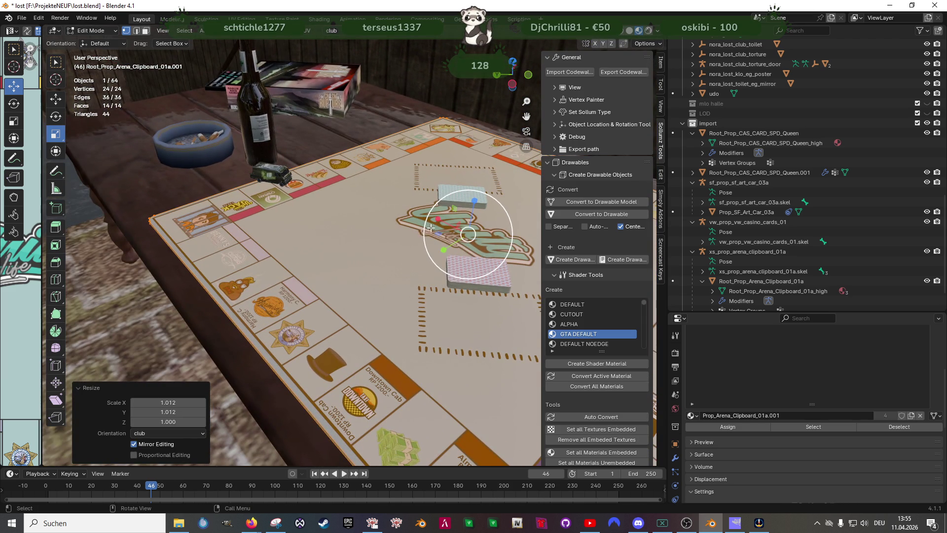
{"action": "mouse_move", "coordinate": [434, 234]}
{"action": "left_mouse_down"}
{"action": "mouse_move", "coordinate": [390, 280]}
{"action": "mouse_move", "coordinate": [445, 287]}
{"action": "left_mouse_up"}
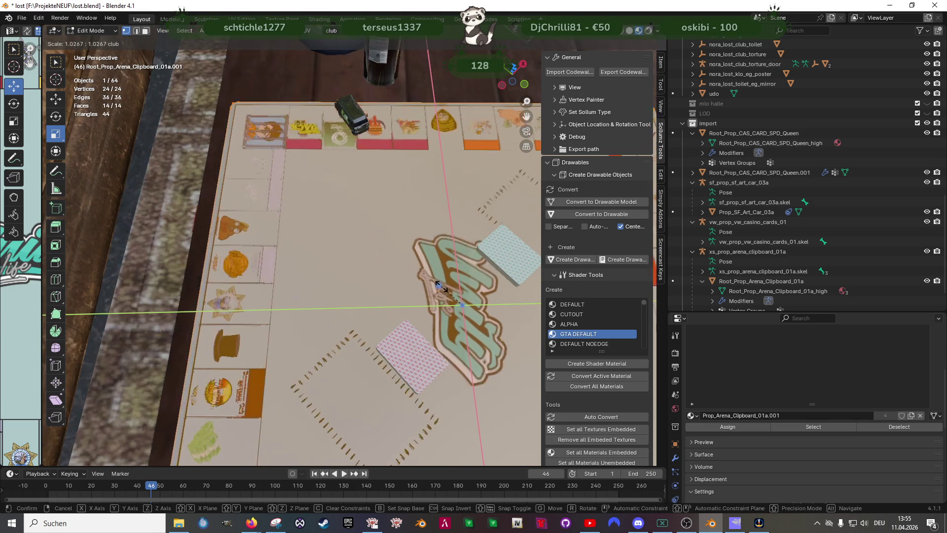
{"action": "left_click", "coordinate": [446, 288]}
{"action": "scroll", "coordinate": [458, 296], "scroll_direction": "down", "scroll_amount": 3}
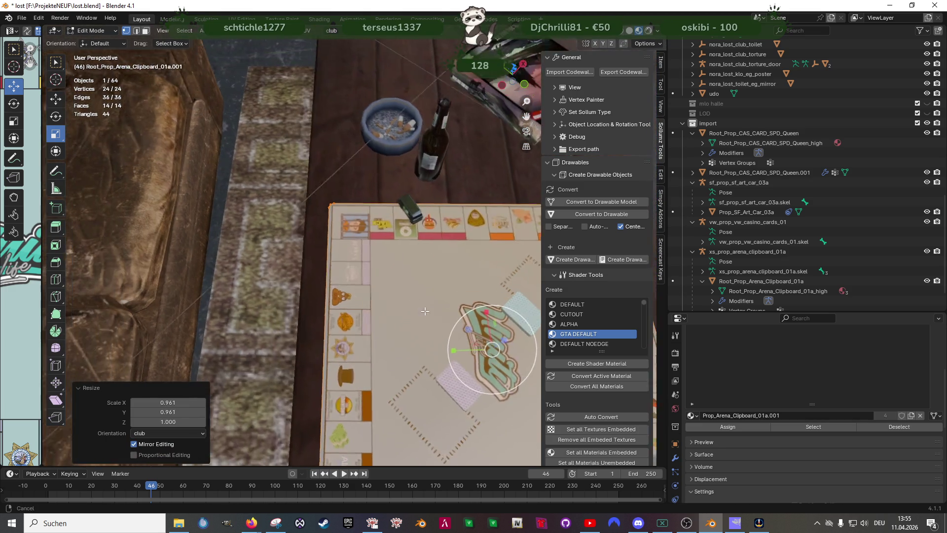
{"action": "scroll", "coordinate": [439, 254], "scroll_direction": "up", "scroll_amount": 4}
{"action": "key", "text": "Tab"}
Lower the van token about 0.022 m onto the board surface in Edit Mode
{"action": "left_click", "coordinate": [448, 196]}
{"action": "key", "text": "Tab"}
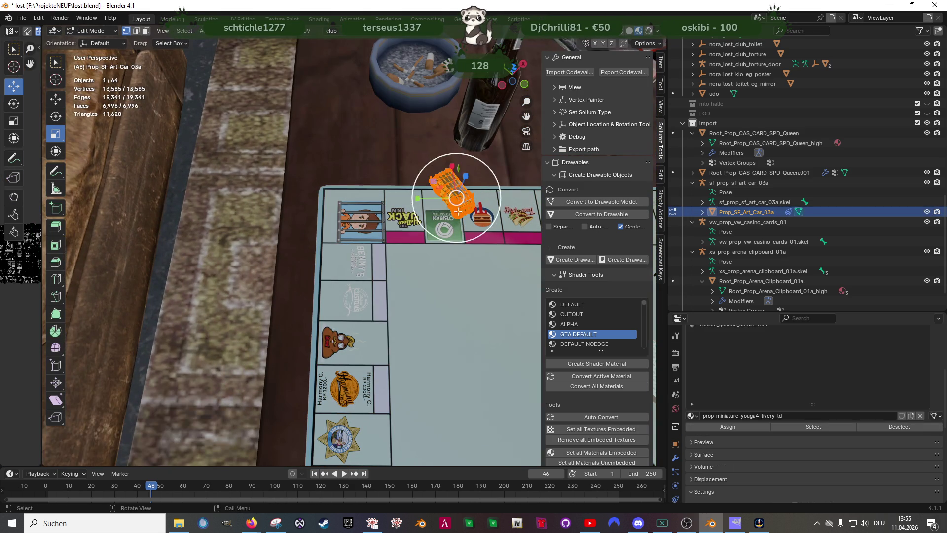
{"action": "key", "text": "shift+space"}
{"action": "key", "text": "g"}
{"action": "left_click_drag", "start_coordinate": [448, 187], "coordinate": [443, 205]}
Shrink the van token to 0.883 and nudge it slightly
{"action": "key", "text": "shift+space"}
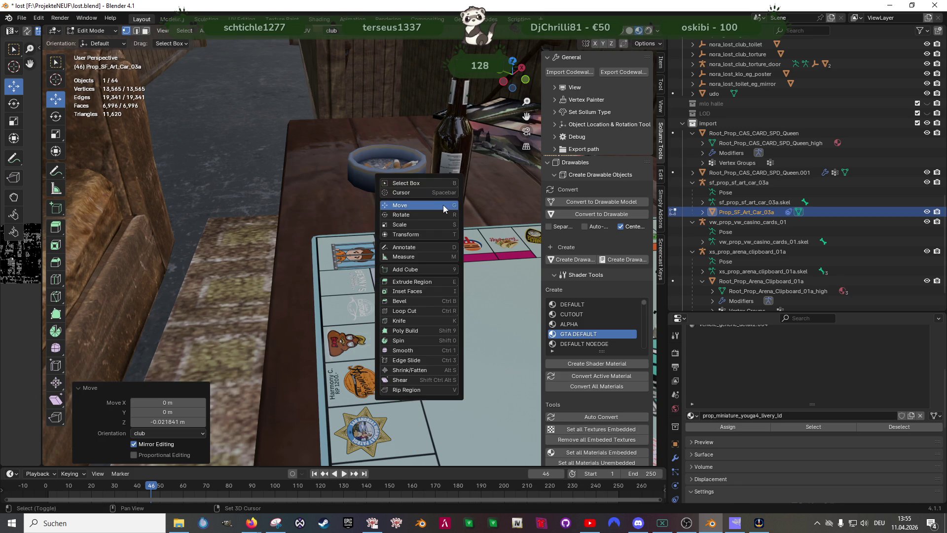
{"action": "key", "text": "s"}
{"action": "key", "text": "s"}
{"action": "left_click", "coordinate": [453, 207]}
{"action": "key", "text": "shift+space"}
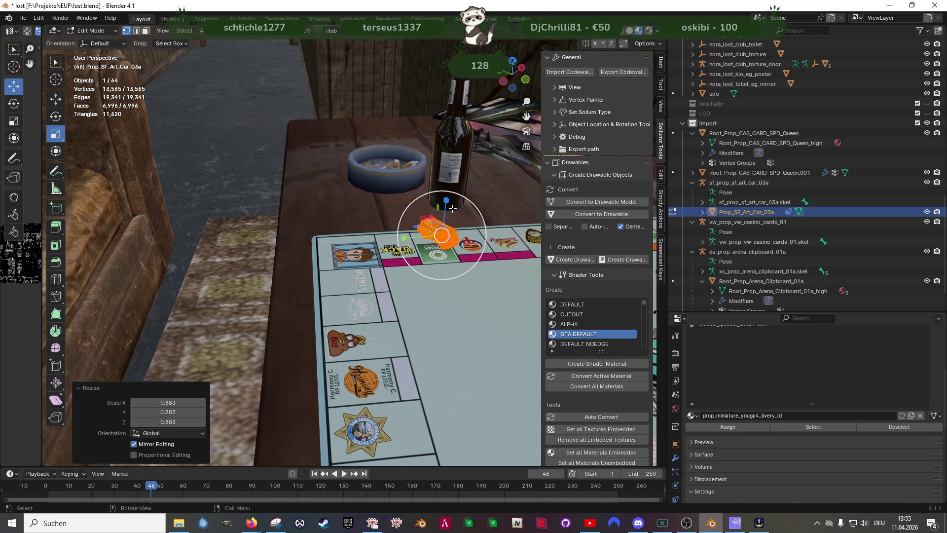
{"action": "key", "text": "g"}
{"action": "key", "text": "KP_Decimal"}
{"action": "scroll", "coordinate": [371, 263], "scroll_direction": "down", "scroll_amount": 2}
{"action": "left_click_drag", "start_coordinate": [371, 262], "coordinate": [356, 285]}
{"action": "key", "text": "g"}
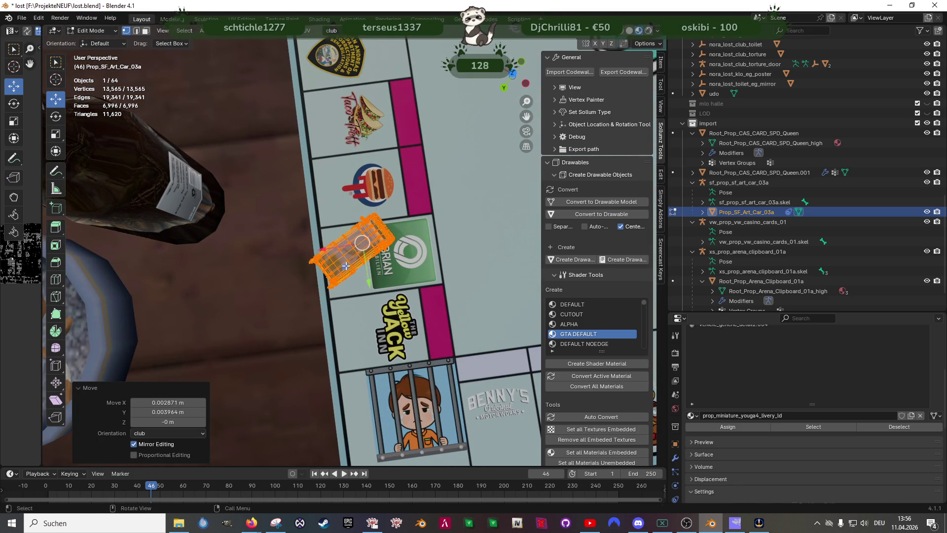
{"action": "left_click", "coordinate": [351, 261]}
Rotate the van token about 41° so it follows the board edge
{"action": "key", "text": "shift+space"}
{"action": "key", "text": "r"}
{"action": "left_click_drag", "start_coordinate": [352, 279], "coordinate": [362, 277]}
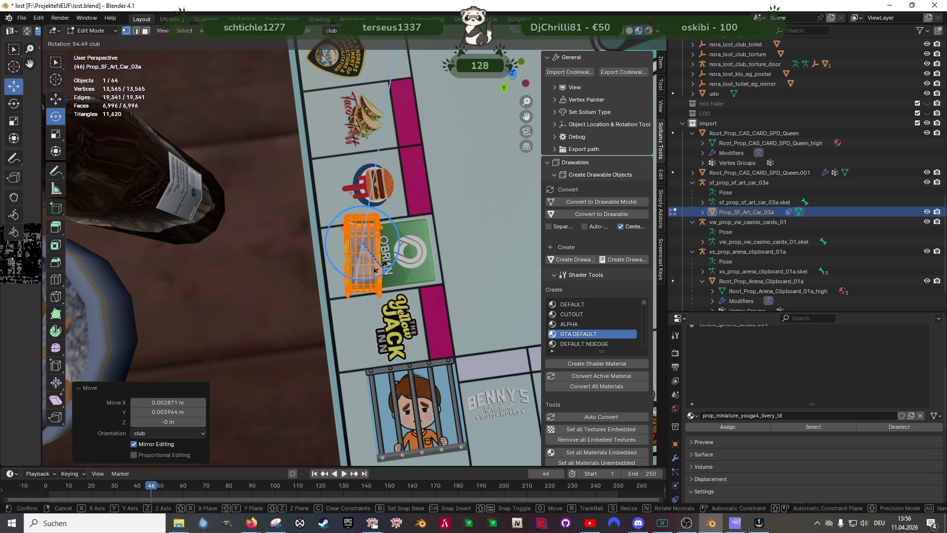
{"action": "left_click", "coordinate": [370, 271]}
{"action": "key", "text": "shift+space"}
{"action": "key", "text": "g"}
{"action": "mouse_move", "coordinate": [371, 270]}
{"action": "left_mouse_down"}
{"action": "mouse_move", "coordinate": [360, 194]}
{"action": "mouse_move", "coordinate": [371, 217]}
{"action": "mouse_move", "coordinate": [363, 218]}
{"action": "mouse_move", "coordinate": [363, 244]}
{"action": "mouse_move", "coordinate": [413, 215]}
{"action": "mouse_move", "coordinate": [375, 256]}
{"action": "left_mouse_up"}
{"action": "scroll", "coordinate": [363, 207], "scroll_direction": "up", "scroll_amount": 6}
{"action": "scroll", "coordinate": [363, 218], "scroll_direction": "down", "scroll_amount": 5}
{"action": "scroll", "coordinate": [363, 244], "scroll_direction": "down", "scroll_amount": 5}
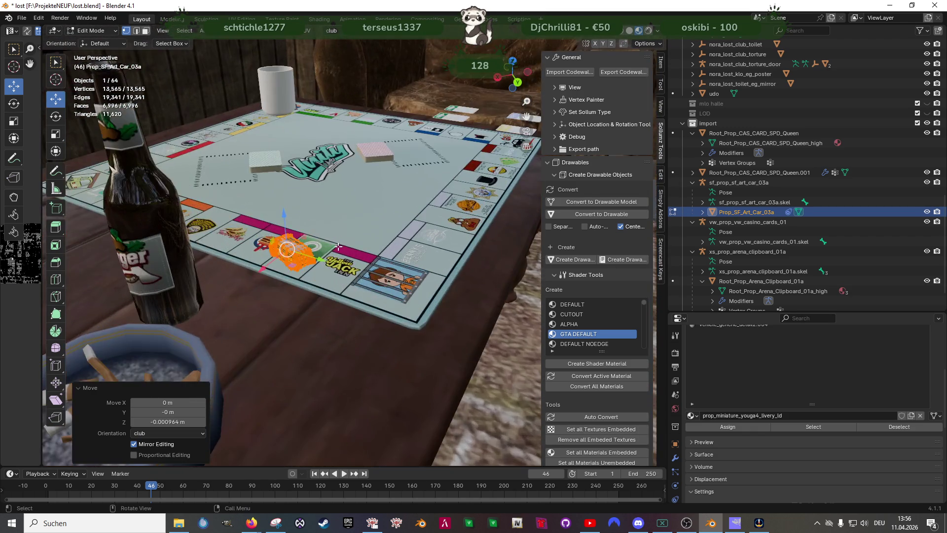
{"action": "scroll", "coordinate": [344, 294], "scroll_direction": "up", "scroll_amount": 5}
{"action": "left_click_drag", "start_coordinate": [344, 295], "coordinate": [340, 292]}
Nudge the van along Y, shrink it to 0.796, and return to Object Mode
{"action": "key", "text": "g"}
{"action": "key", "text": "y"}
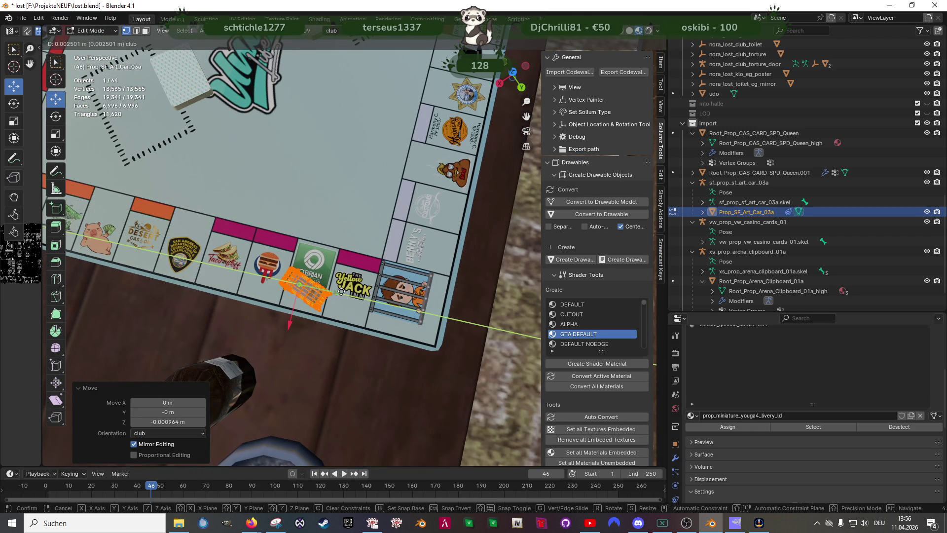
{"action": "left_click", "coordinate": [341, 292]}
{"action": "key", "text": "shift+space"}
{"action": "key", "text": "s"}
{"action": "key", "text": "s"}
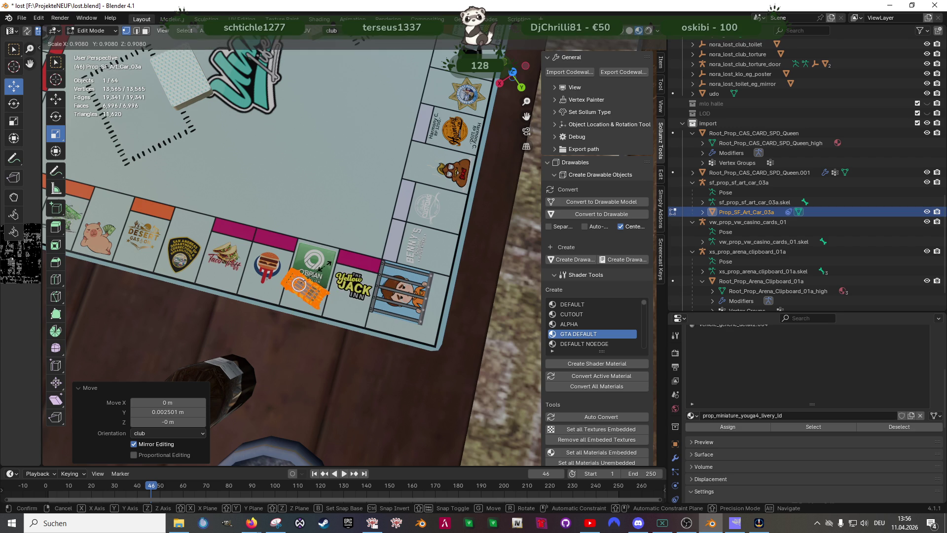
{"action": "left_click", "coordinate": [299, 284]}
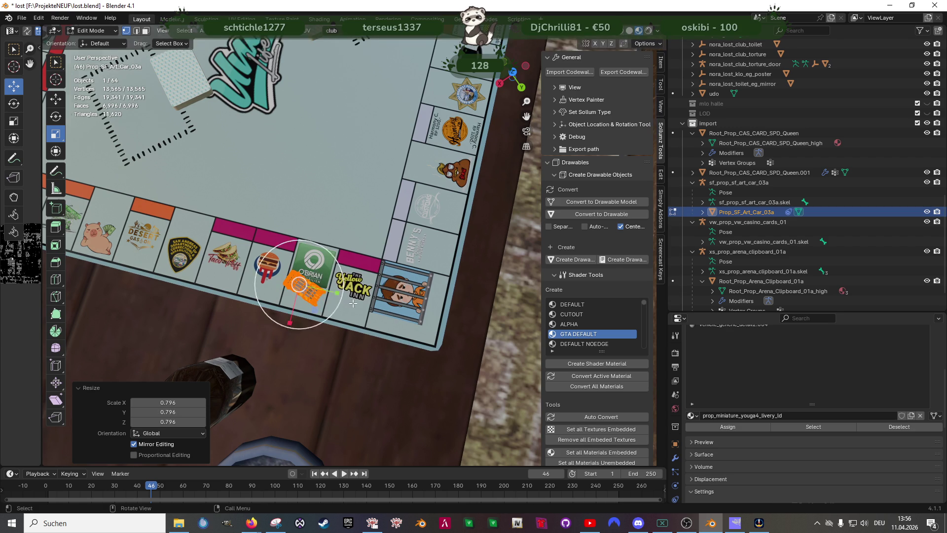
{"action": "mouse_move", "coordinate": [298, 284]}
{"action": "left_mouse_down"}
{"action": "mouse_move", "coordinate": [362, 277]}
{"action": "mouse_move", "coordinate": [398, 257]}
{"action": "mouse_move", "coordinate": [379, 276]}
{"action": "left_mouse_up"}
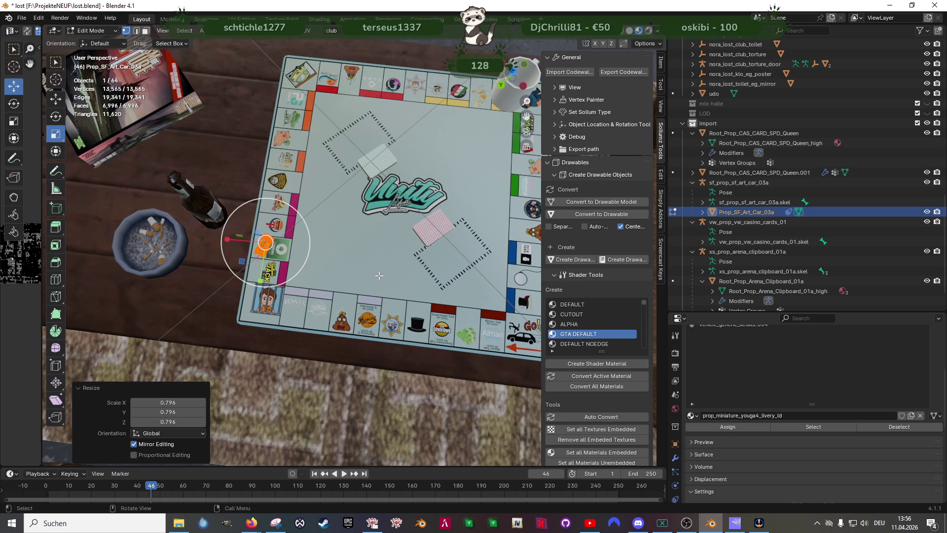
{"action": "left_click_drag", "start_coordinate": [379, 275], "coordinate": [396, 261]}
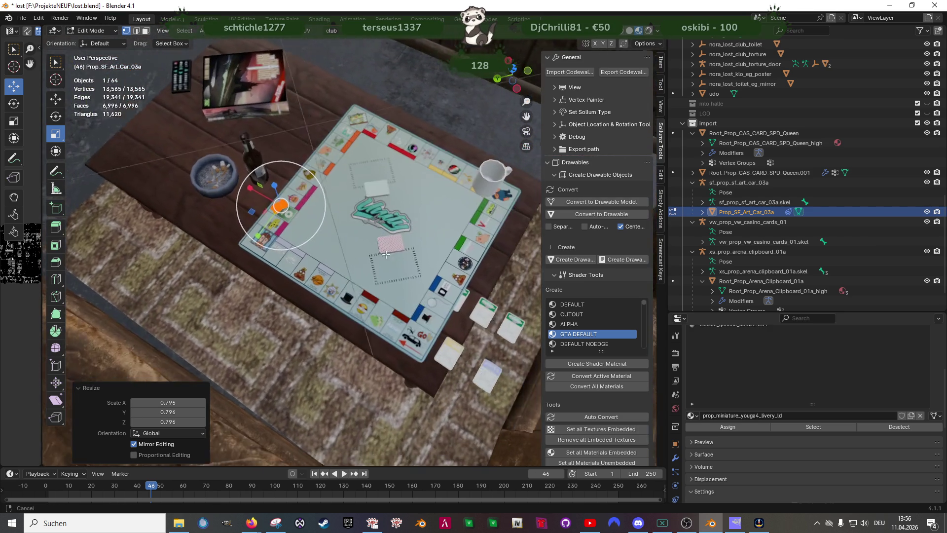
{"action": "left_click_drag", "start_coordinate": [396, 261], "coordinate": [384, 280]}
{"action": "scroll", "coordinate": [385, 276], "scroll_direction": "up", "scroll_amount": 2}
{"action": "scroll", "coordinate": [395, 253], "scroll_direction": "up", "scroll_amount": 1}
{"action": "key", "text": "Tab"}
{"action": "mouse_move", "coordinate": [292, 298]}
{"action": "left_mouse_down"}
{"action": "mouse_move", "coordinate": [337, 282]}
{"action": "mouse_move", "coordinate": [291, 259]}
{"action": "left_mouse_up"}
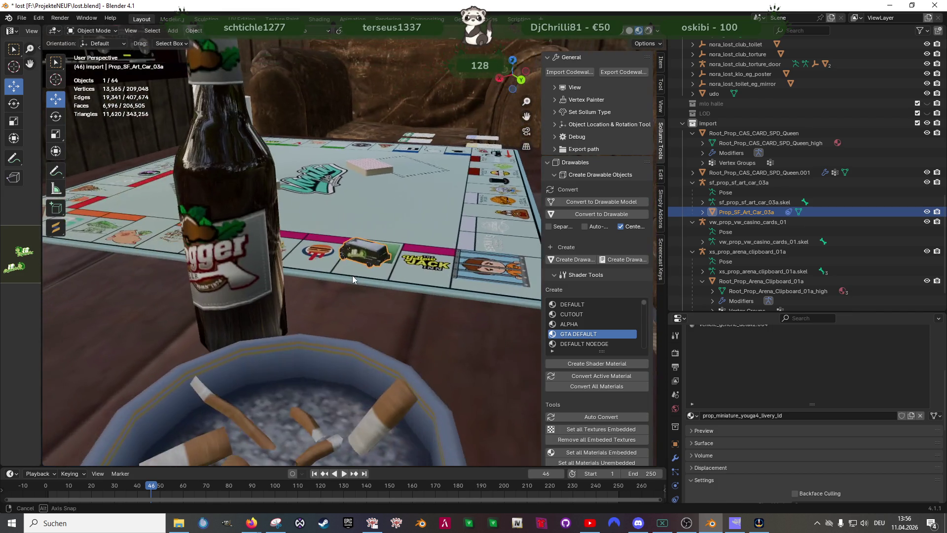
Rotate the board's mesh 1.05° around the Z axis in Edit Mode
{"action": "scroll", "coordinate": [291, 259], "scroll_direction": "down", "scroll_amount": 3}
{"action": "mouse_move", "coordinate": [232, 230]}
{"action": "left_mouse_down"}
{"action": "mouse_move", "coordinate": [403, 248]}
{"action": "mouse_move", "coordinate": [311, 189]}
{"action": "mouse_move", "coordinate": [276, 193]}
{"action": "mouse_move", "coordinate": [355, 257]}
{"action": "mouse_move", "coordinate": [371, 261]}
{"action": "mouse_move", "coordinate": [362, 257]}
{"action": "mouse_move", "coordinate": [389, 250]}
{"action": "left_mouse_up"}
{"action": "left_click", "coordinate": [309, 235]}
{"action": "key", "text": "Tab"}
{"action": "key", "text": "e"}
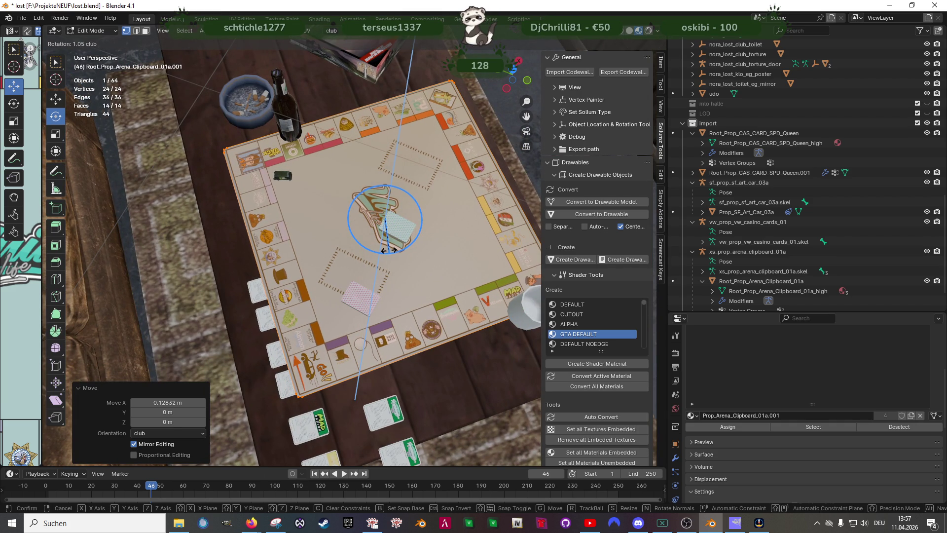
{"action": "left_click_drag", "start_coordinate": [389, 250], "coordinate": [388, 252]}
Nudge the board slightly along Y so it sits centred, then return to Object Mode
{"action": "key", "text": "w"}
{"action": "scroll", "coordinate": [356, 226], "scroll_direction": "down", "scroll_amount": 3}
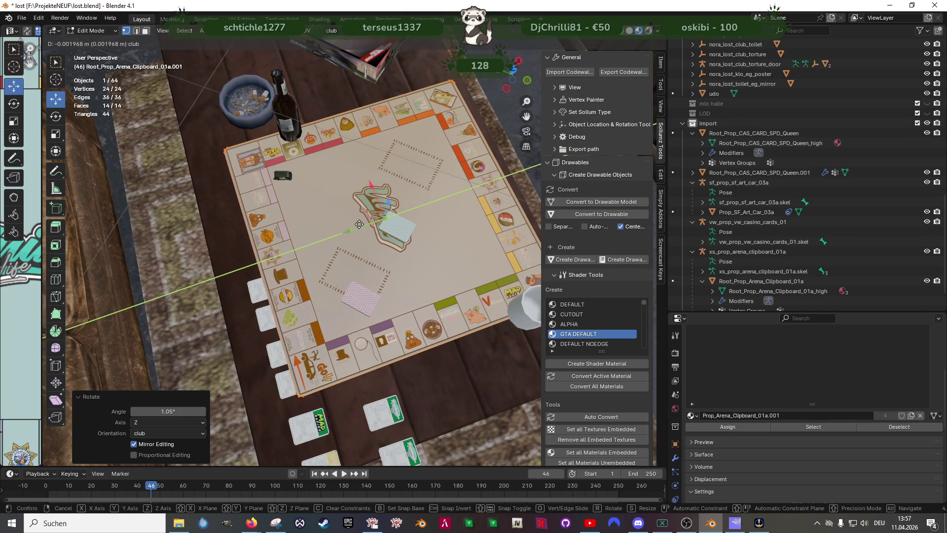
{"action": "mouse_move", "coordinate": [357, 225]}
{"action": "left_mouse_down"}
{"action": "mouse_move", "coordinate": [367, 288]}
{"action": "mouse_move", "coordinate": [378, 272]}
{"action": "mouse_move", "coordinate": [386, 328]}
{"action": "mouse_move", "coordinate": [237, 263]}
{"action": "left_mouse_up"}
{"action": "scroll", "coordinate": [367, 288], "scroll_direction": "down", "scroll_amount": 3}
{"action": "scroll", "coordinate": [386, 305], "scroll_direction": "up", "scroll_amount": 5}
{"action": "key", "text": "Tab"}
{"action": "scroll", "coordinate": [386, 328], "scroll_direction": "down", "scroll_amount": 3}
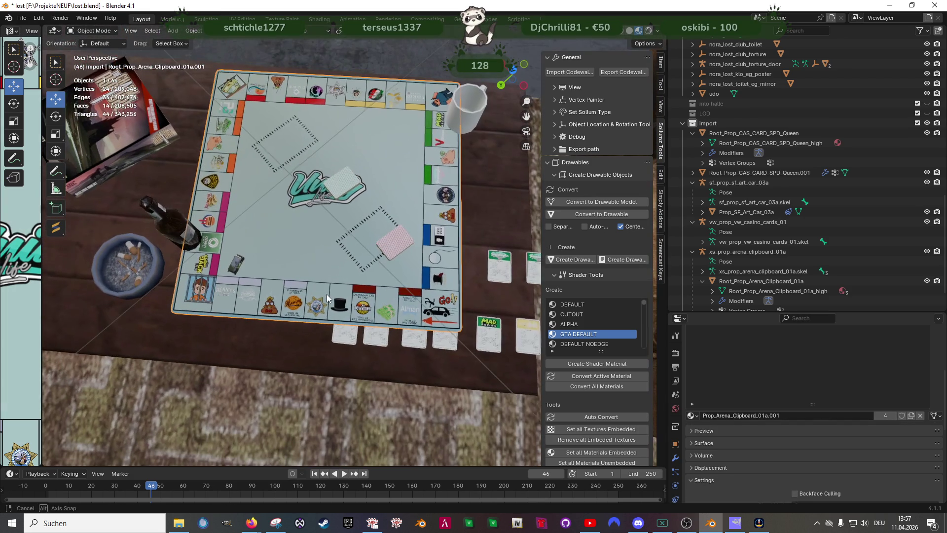
Move the van token near the board's lower-left corner
{"action": "left_click", "coordinate": [237, 263]}
{"action": "key", "text": "Tab"}
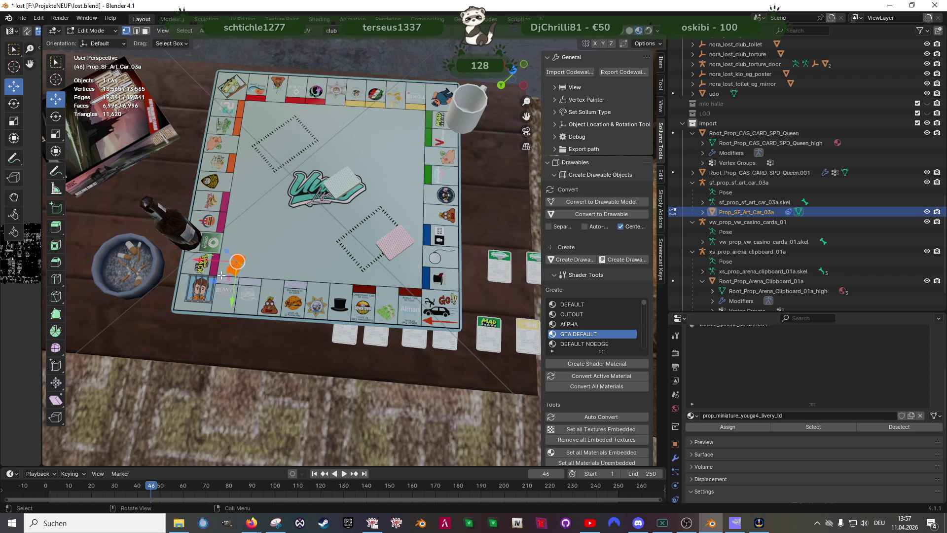
{"action": "key", "text": "g"}
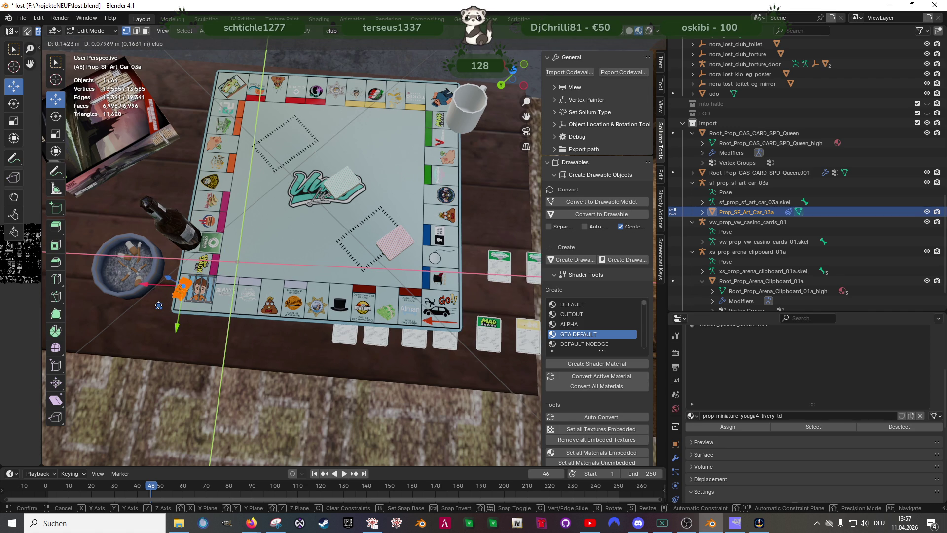
{"action": "left_click", "coordinate": [158, 305]}
{"action": "key", "text": "Tab"}
Shift the two orange sphere meshes 0.1495 m along X in wireframe view
{"action": "left_click_drag", "start_coordinate": [158, 305], "coordinate": [192, 221]}
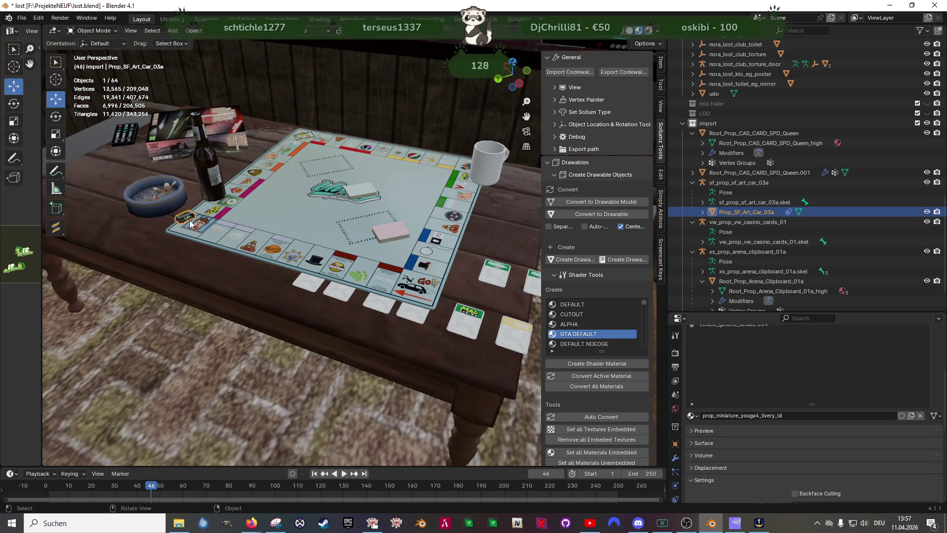
{"action": "left_click", "coordinate": [212, 181]}
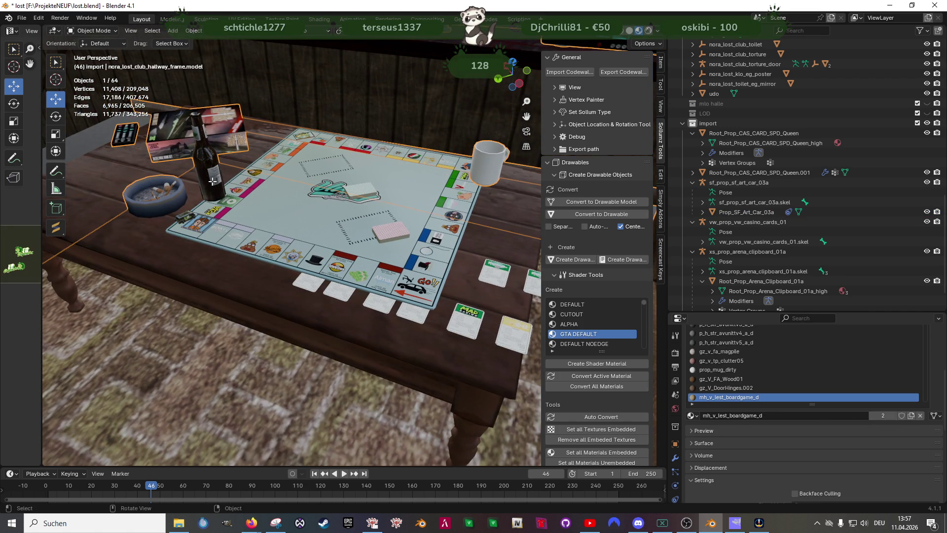
{"action": "key", "text": "Tab"}
{"action": "left_click_drag", "start_coordinate": [212, 182], "coordinate": [264, 266]}
{"action": "key", "text": "shift+z"}
{"action": "left_click_drag", "start_coordinate": [222, 211], "coordinate": [372, 321]}
{"action": "right_click", "coordinate": [337, 297]}
{"action": "key", "text": "Escape"}
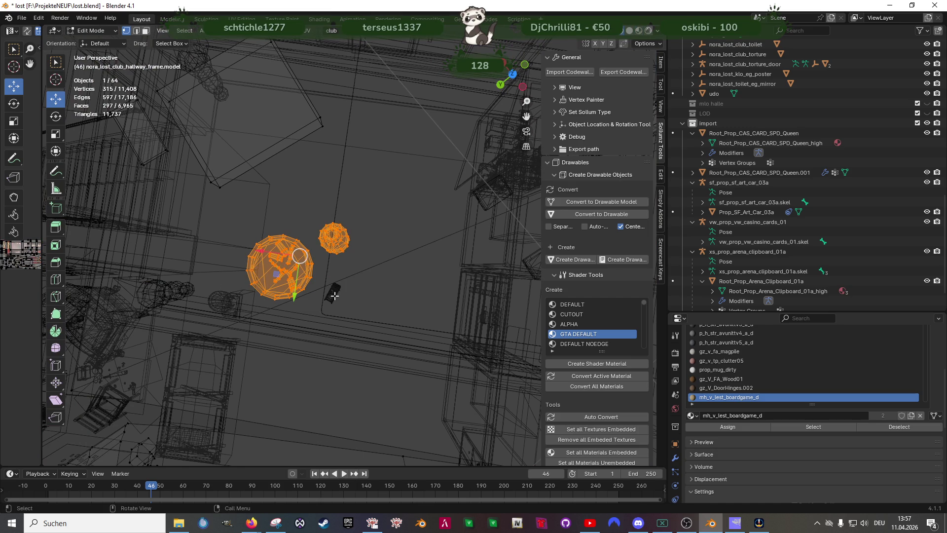
{"action": "left_click_drag", "start_coordinate": [268, 254], "coordinate": [224, 248]}
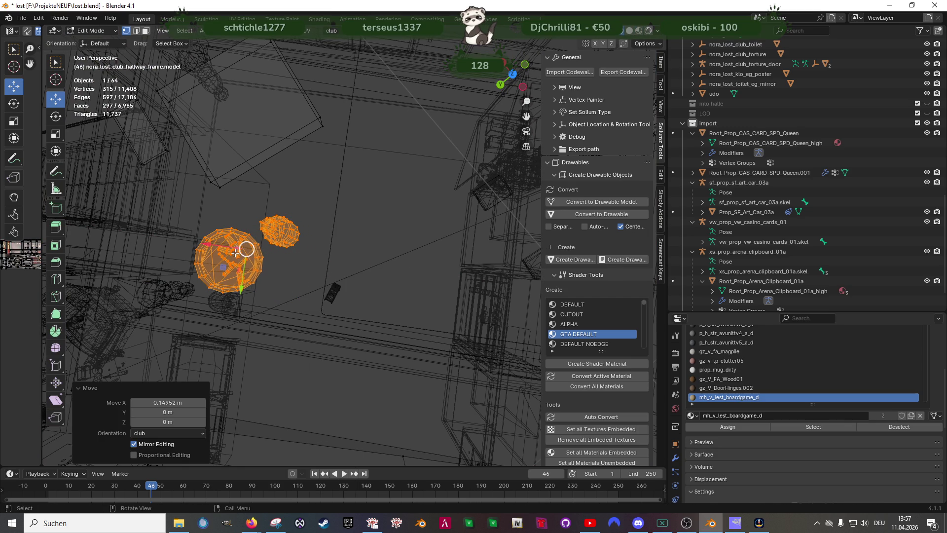
{"action": "right_click", "coordinate": [323, 262]}
{"action": "key", "text": "Escape"}
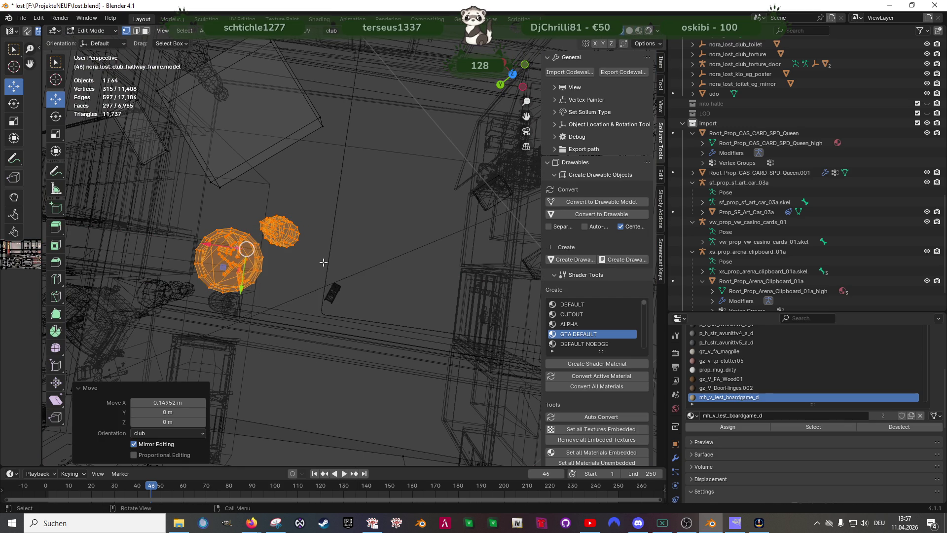
{"action": "key", "text": "Tab"}
{"action": "key", "text": "shift+z"}
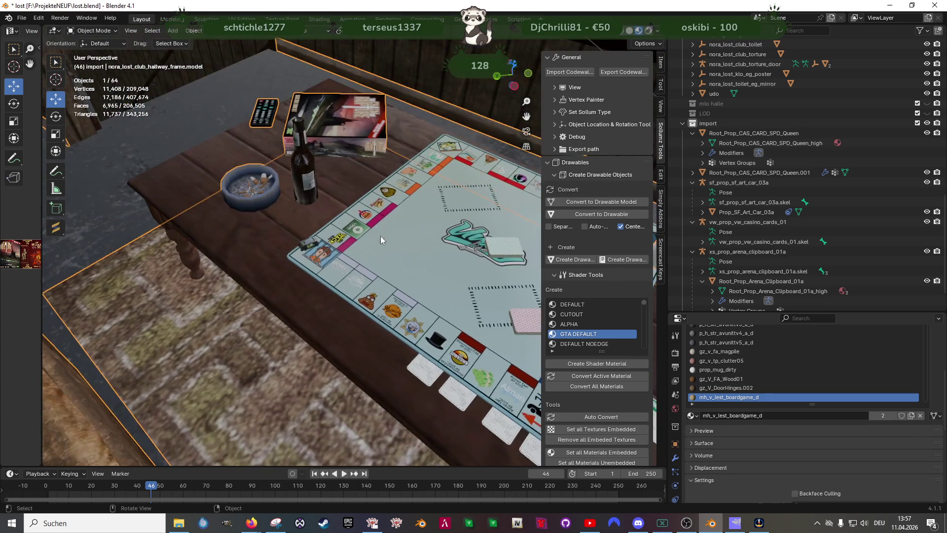
Bring the Canva Unity Monopoly board design back to the front
{"action": "scroll", "coordinate": [389, 214], "scroll_direction": "down", "scroll_amount": 3}
{"action": "scroll", "coordinate": [333, 290], "scroll_direction": "up", "scroll_amount": 3}
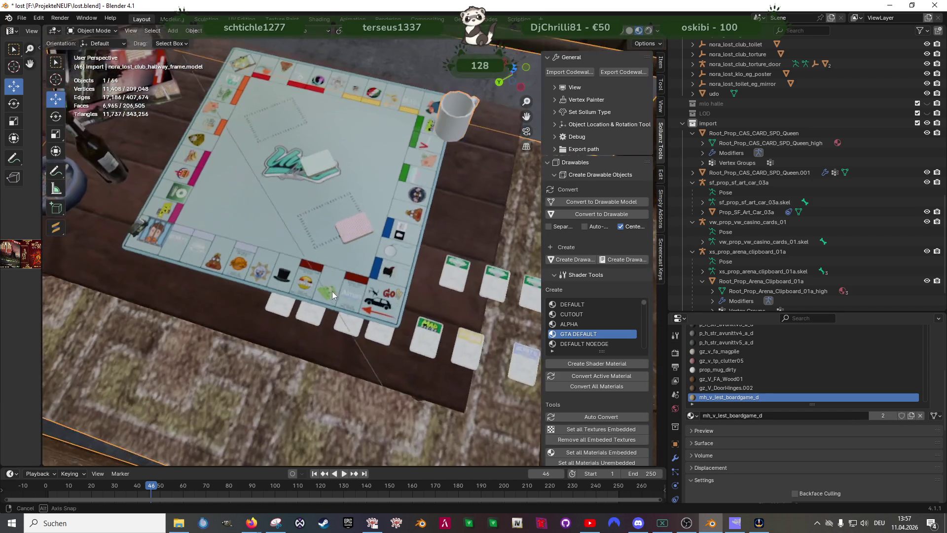
{"action": "scroll", "coordinate": [351, 229], "scroll_direction": "up", "scroll_amount": 2}
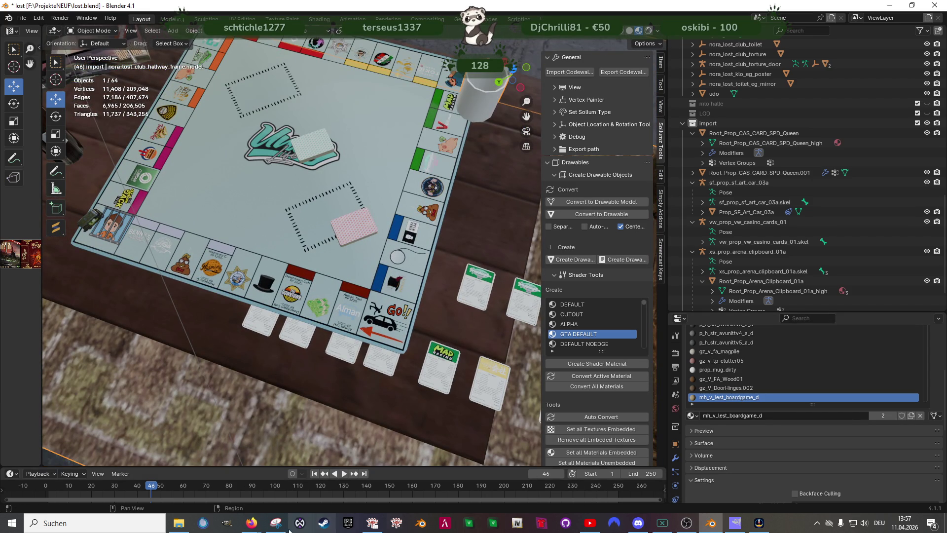
{"action": "mouse_move", "coordinate": [251, 523]}
{"action": "left_click", "coordinate": [257, 485]}
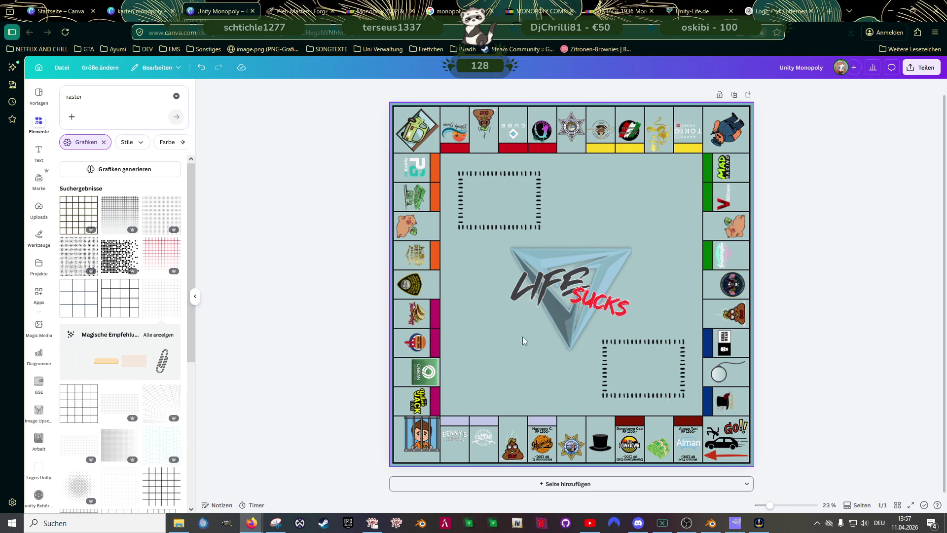
Shrink the upper-left dashed card frame and reposition it as a tilted diamond
{"action": "left_click", "coordinate": [652, 361]}
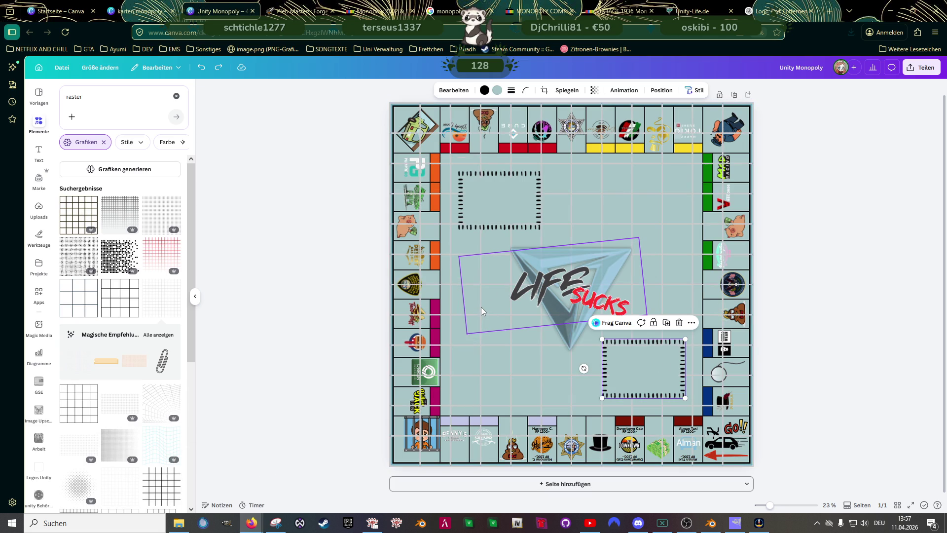
{"action": "left_click", "coordinate": [496, 217]}
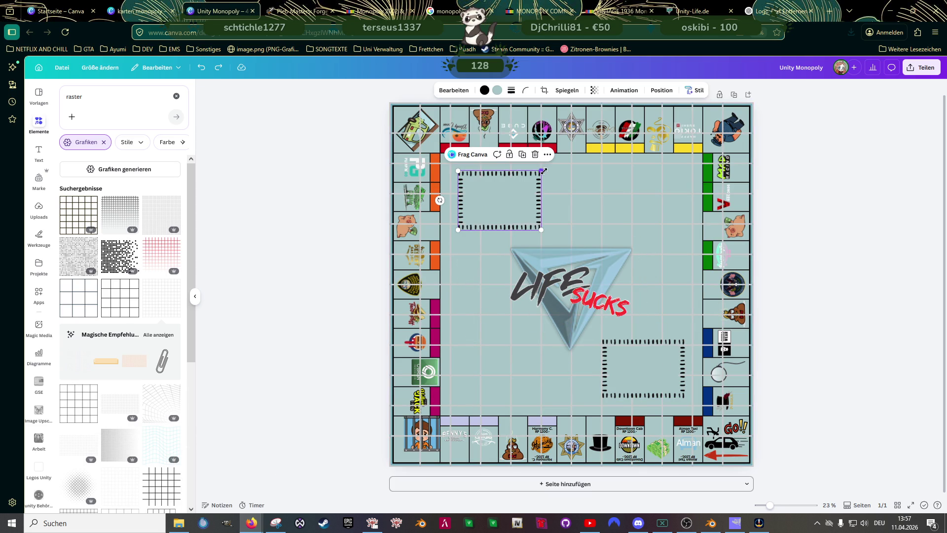
{"action": "left_click_drag", "start_coordinate": [540, 172], "coordinate": [526, 181]}
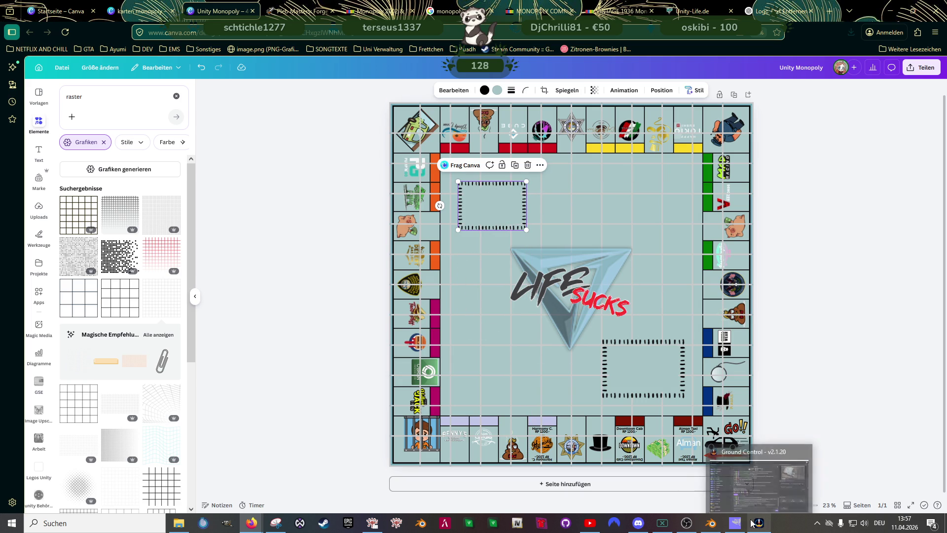
{"action": "mouse_move", "coordinate": [710, 522]}
{"action": "left_click", "coordinate": [666, 470]}
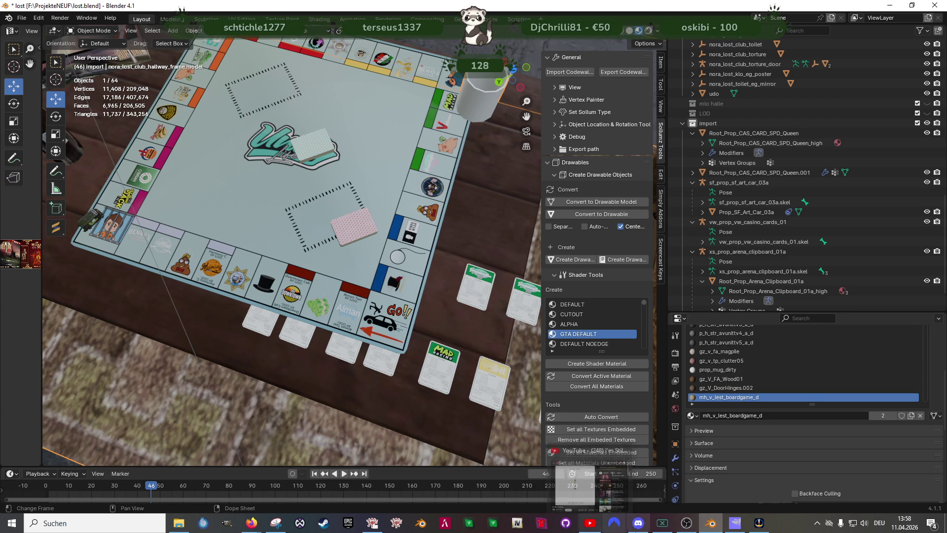
{"action": "mouse_move", "coordinate": [252, 523]}
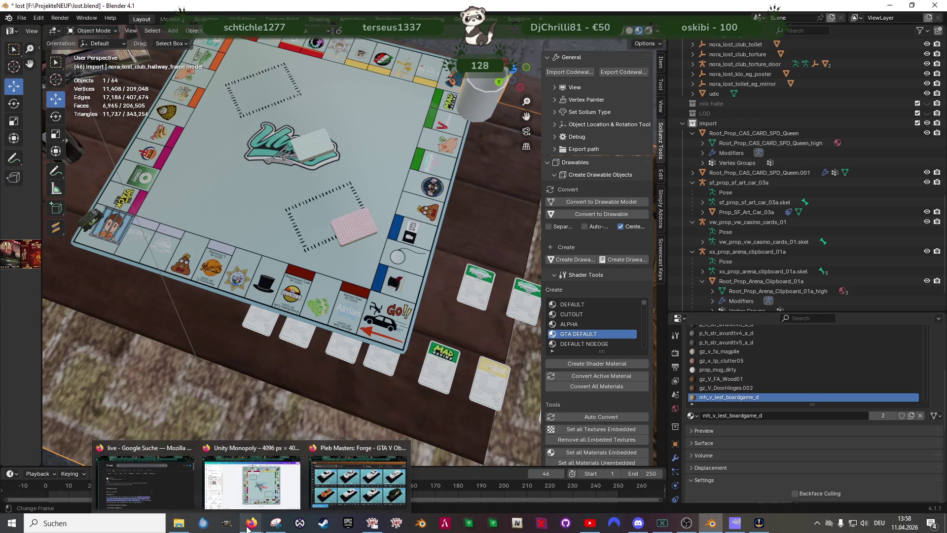
{"action": "left_click", "coordinate": [251, 475]}
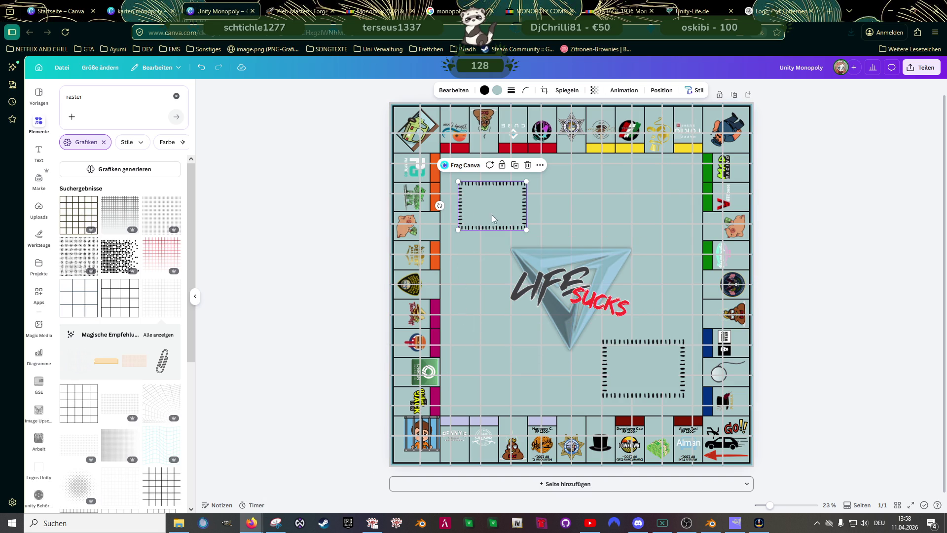
{"action": "mouse_move", "coordinate": [483, 206]}
{"action": "left_mouse_down"}
{"action": "mouse_move", "coordinate": [424, 206]}
{"action": "mouse_move", "coordinate": [407, 223]}
{"action": "mouse_move", "coordinate": [432, 203]}
{"action": "left_mouse_up"}
{"action": "mouse_move", "coordinate": [396, 217]}
{"action": "left_mouse_down"}
{"action": "mouse_move", "coordinate": [498, 205]}
{"action": "mouse_move", "coordinate": [467, 227]}
{"action": "mouse_move", "coordinate": [486, 207]}
{"action": "left_mouse_up"}
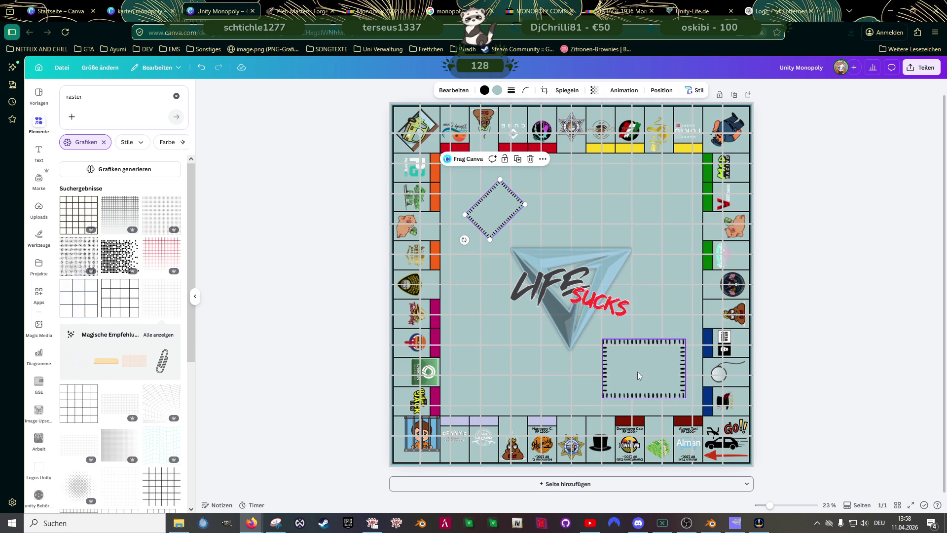
Delete the lower-right frame and place a diamond copy lower right of the logo
{"action": "left_click", "coordinate": [650, 383]}
{"action": "key", "text": "Delete"}
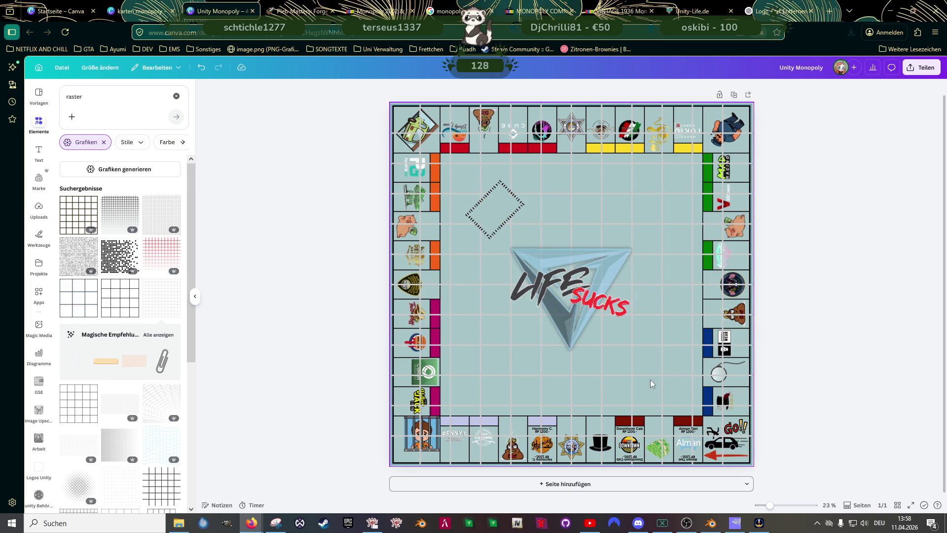
{"action": "left_click", "coordinate": [500, 222]}
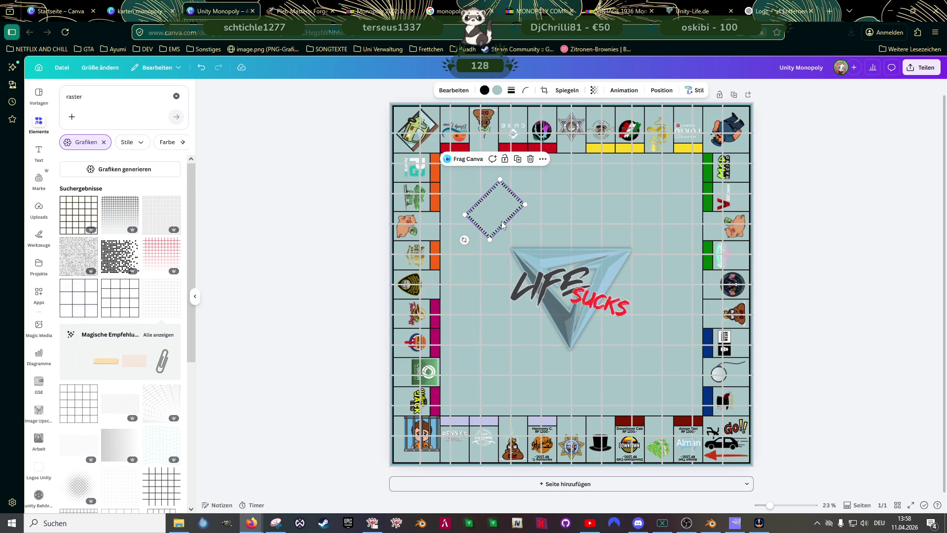
{"action": "key", "text": "ctrl+d"}
{"action": "left_click_drag", "start_coordinate": [499, 220], "coordinate": [648, 366]}
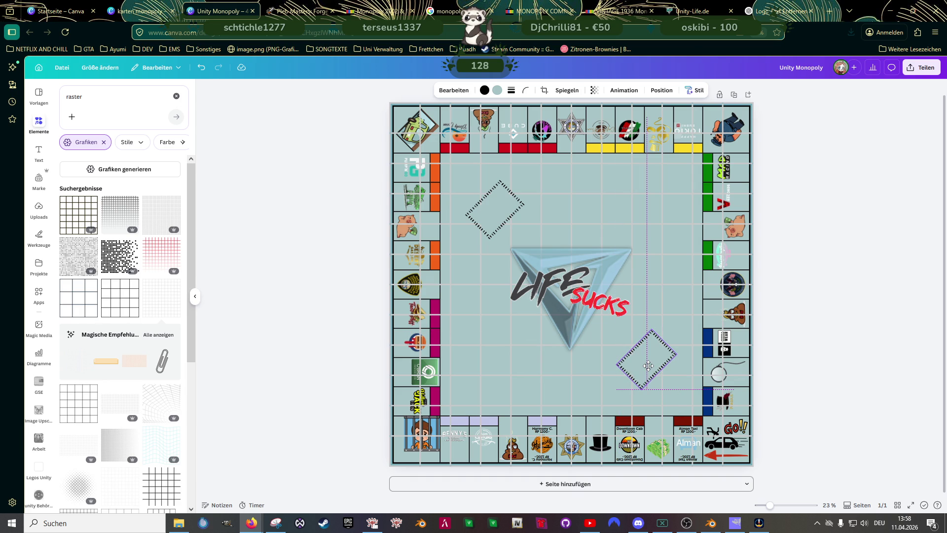
{"action": "left_click_drag", "start_coordinate": [648, 366], "coordinate": [648, 365]}
{"action": "left_click", "coordinate": [830, 361]}
{"action": "scroll", "coordinate": [831, 361], "scroll_direction": "down", "scroll_amount": 3, "text": "ctrl"}
{"action": "scroll", "coordinate": [830, 361], "scroll_direction": "up", "scroll_amount": 1, "text": "ctrl"}
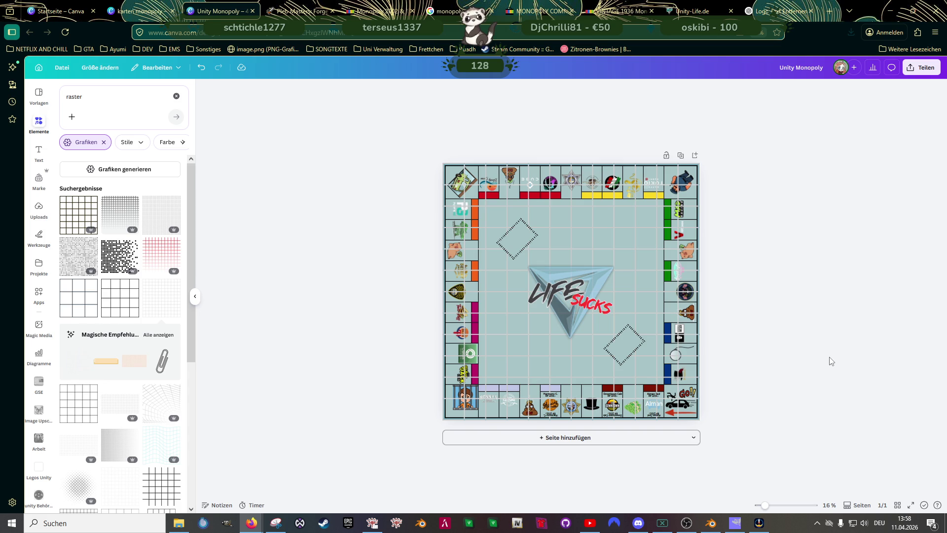
Rotate the upper-left diamond 90° back upright and delete the lower-right diamond
{"action": "left_click", "coordinate": [530, 237]}
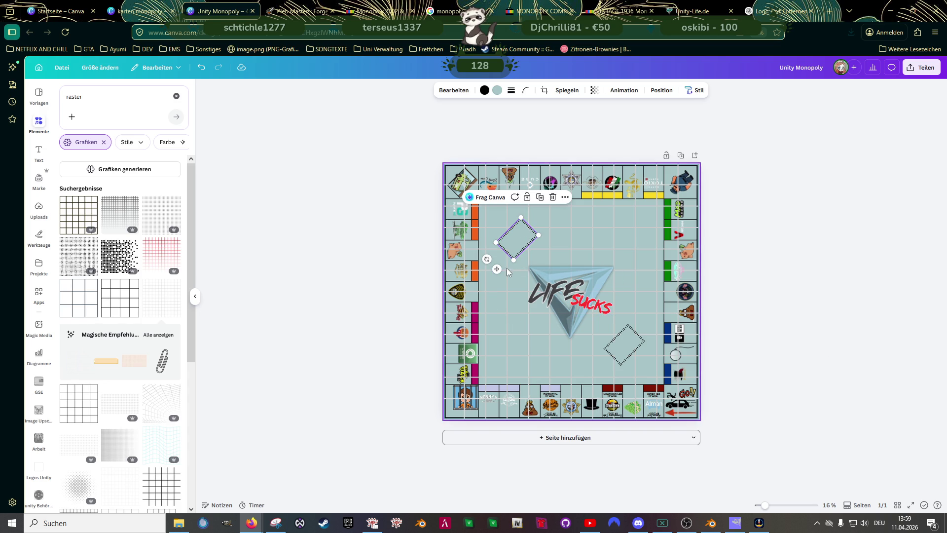
{"action": "mouse_move", "coordinate": [487, 259]}
{"action": "left_mouse_down"}
{"action": "mouse_move", "coordinate": [483, 231]}
{"action": "mouse_move", "coordinate": [534, 227]}
{"action": "mouse_move", "coordinate": [516, 246]}
{"action": "mouse_move", "coordinate": [534, 230]}
{"action": "left_mouse_up"}
{"action": "left_click", "coordinate": [626, 347]}
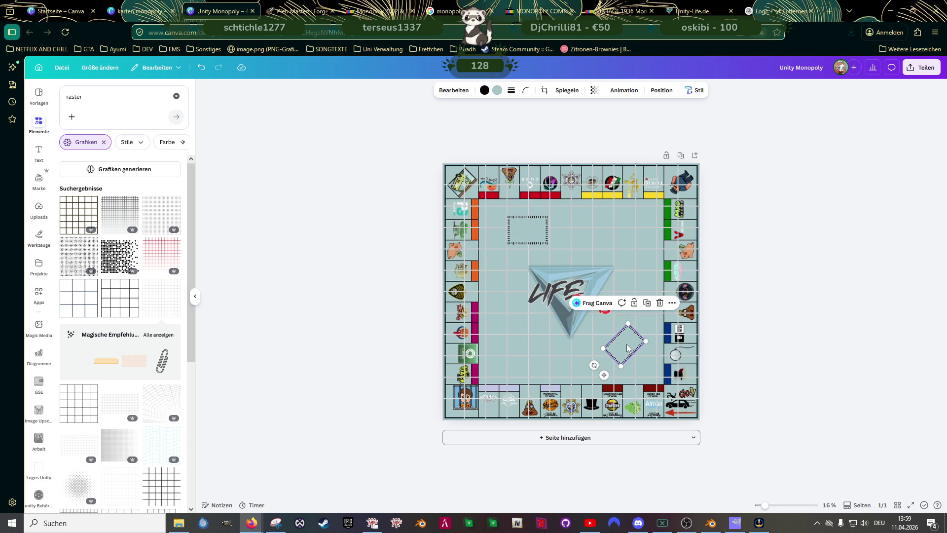
{"action": "key", "text": "Delete"}
Copy the upright rectangle to the lower right of the logo and drag the grid overlay aside
{"action": "left_click", "coordinate": [539, 232]}
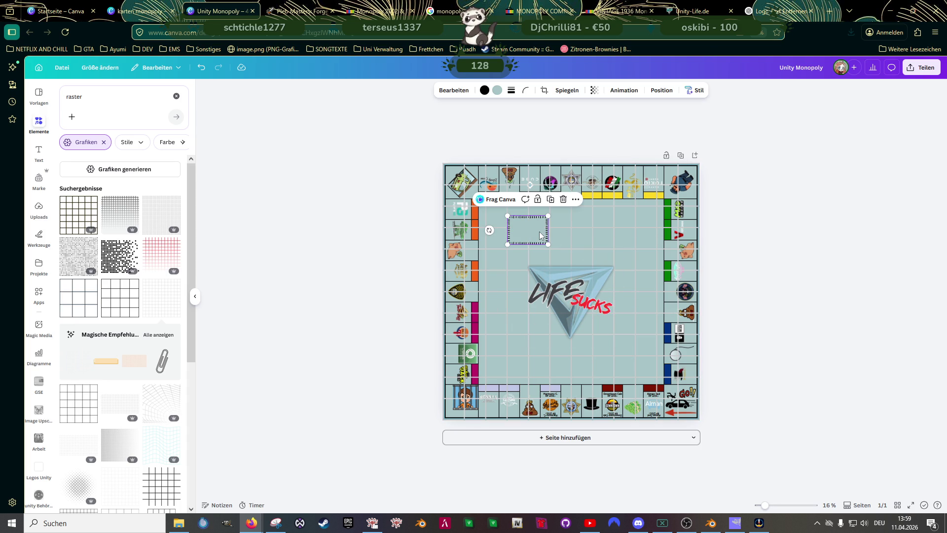
{"action": "key", "text": "ctrl+d"}
{"action": "mouse_move", "coordinate": [529, 228]}
{"action": "left_mouse_down"}
{"action": "mouse_move", "coordinate": [634, 371]}
{"action": "mouse_move", "coordinate": [614, 354]}
{"action": "left_mouse_up"}
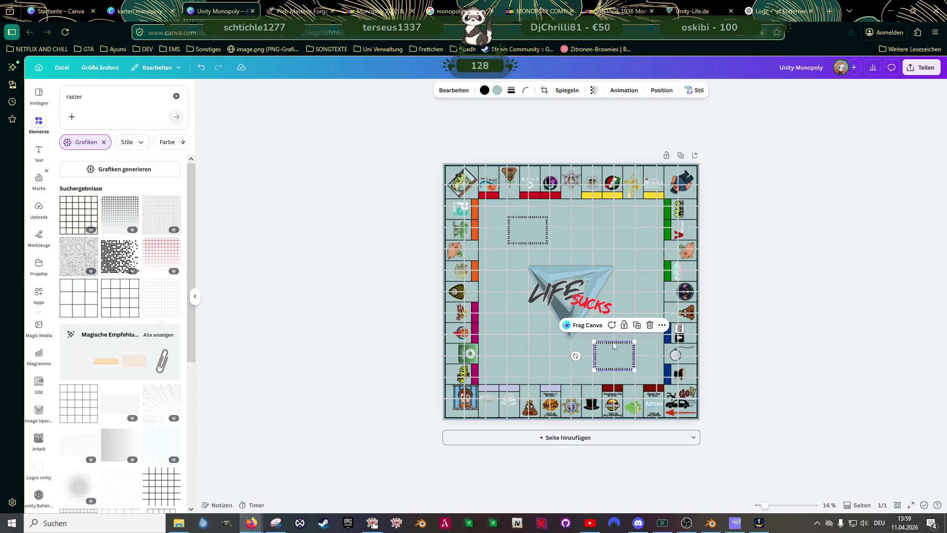
{"action": "mouse_move", "coordinate": [558, 229]}
{"action": "left_mouse_down"}
{"action": "mouse_move", "coordinate": [310, 224]}
{"action": "mouse_move", "coordinate": [344, 217]}
{"action": "left_mouse_up"}
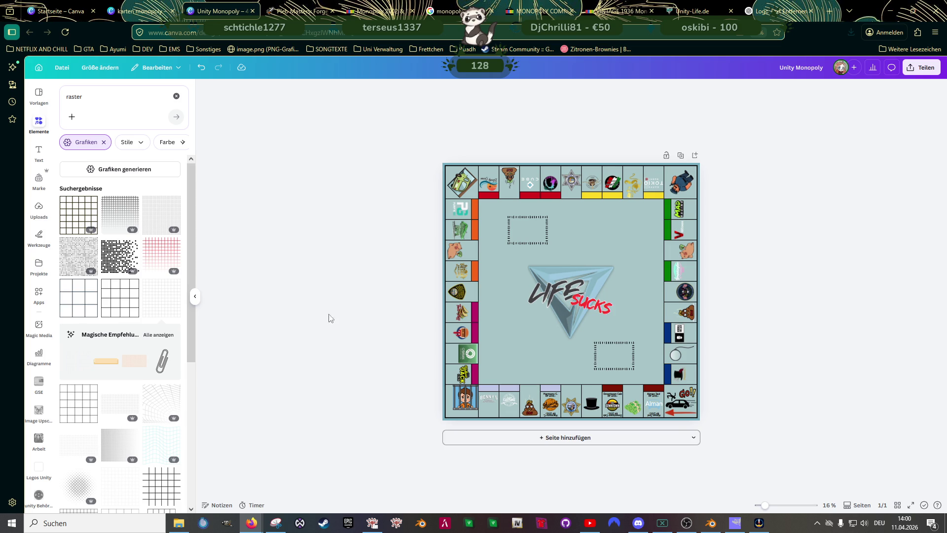
Switch to the karten monopoly card design
{"action": "left_click", "coordinate": [148, 11]}
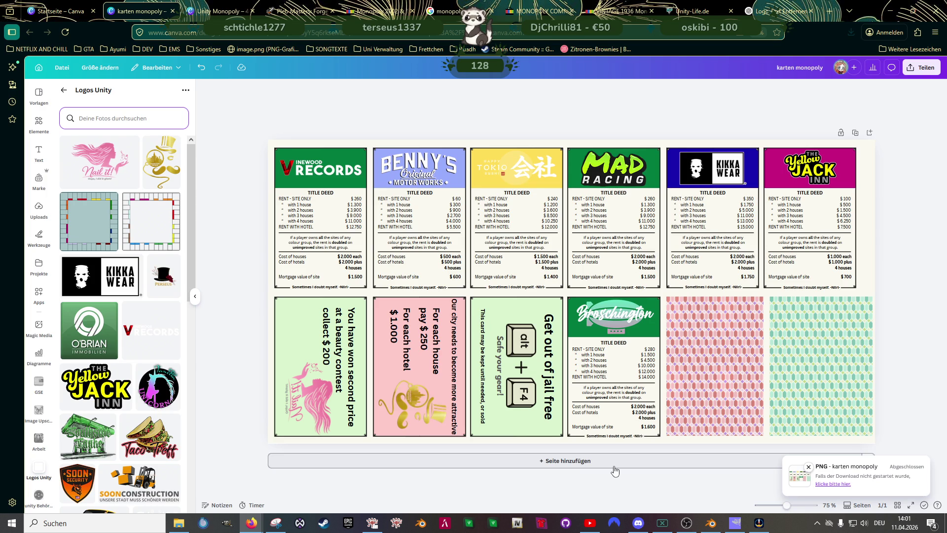
Export the karten monopoly sheet of title deeds, event cards and card backs as PNG
{"action": "mouse_move", "coordinate": [705, 523]}
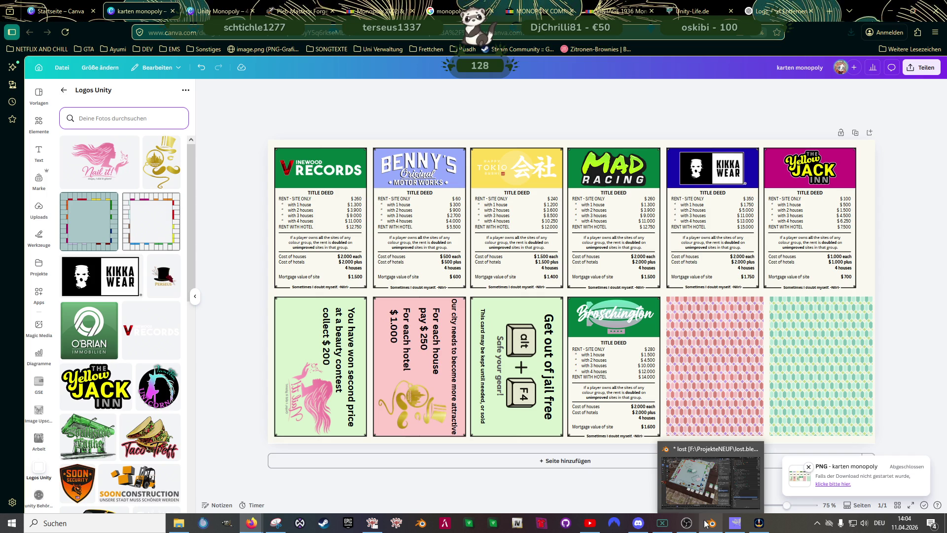
Bring up the Blender scene and orbit around the Monopoly board on the coffee table
{"action": "left_click", "coordinate": [710, 476]}
{"action": "mouse_move", "coordinate": [478, 335]}
{"action": "left_mouse_down"}
{"action": "mouse_move", "coordinate": [377, 313]}
{"action": "mouse_move", "coordinate": [387, 314]}
{"action": "left_mouse_up"}
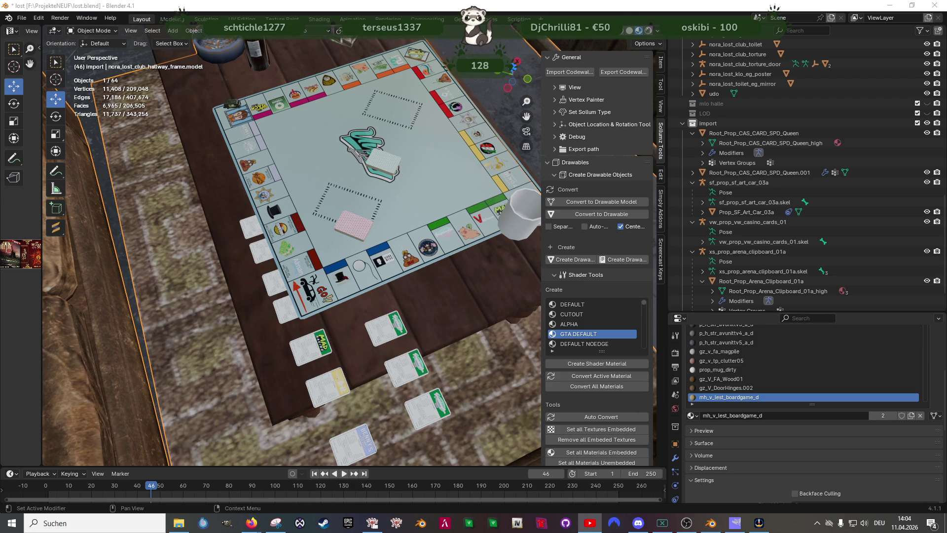
Orbit and zoom around the textured board and cards, then return to the Canva card design
{"action": "key", "text": "alt+Tab"}
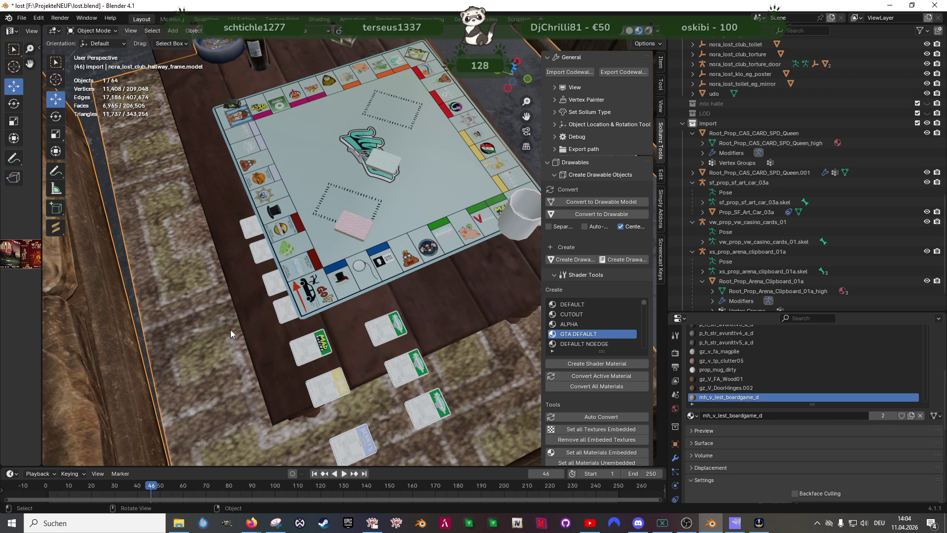
{"action": "mouse_move", "coordinate": [305, 229]}
{"action": "left_mouse_down"}
{"action": "mouse_move", "coordinate": [359, 257]}
{"action": "mouse_move", "coordinate": [315, 265]}
{"action": "left_mouse_up"}
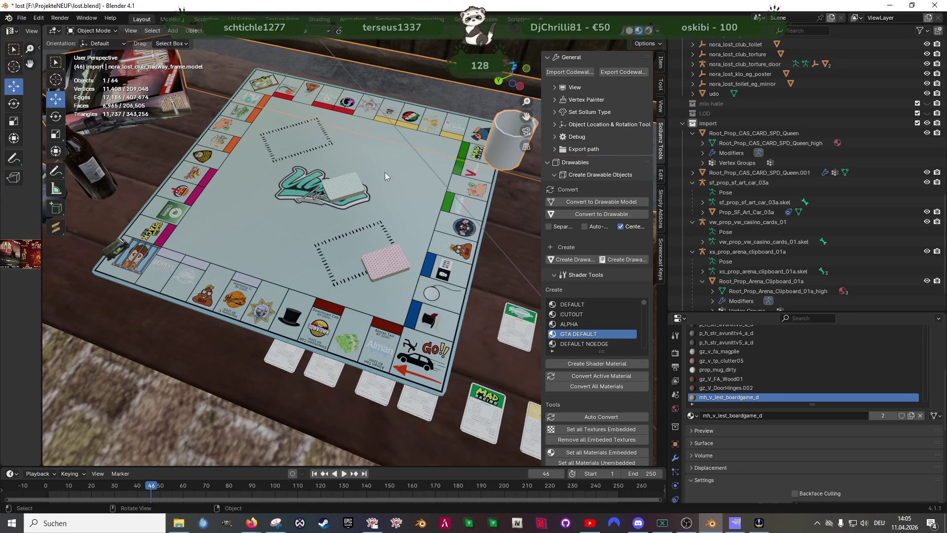
{"action": "scroll", "coordinate": [368, 226], "scroll_direction": "down", "scroll_amount": 5}
{"action": "mouse_move", "coordinate": [295, 252]}
{"action": "left_mouse_down"}
{"action": "mouse_move", "coordinate": [332, 216]}
{"action": "mouse_move", "coordinate": [297, 266]}
{"action": "mouse_move", "coordinate": [342, 298]}
{"action": "mouse_move", "coordinate": [327, 298]}
{"action": "left_mouse_up"}
{"action": "scroll", "coordinate": [339, 280], "scroll_direction": "up", "scroll_amount": 3}
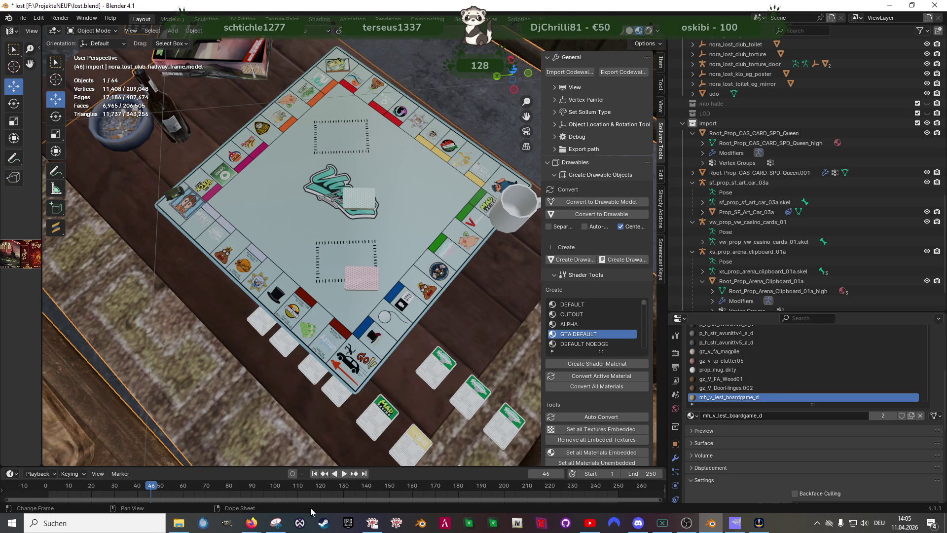
{"action": "mouse_move", "coordinate": [251, 522]}
{"action": "left_click", "coordinate": [279, 489]}
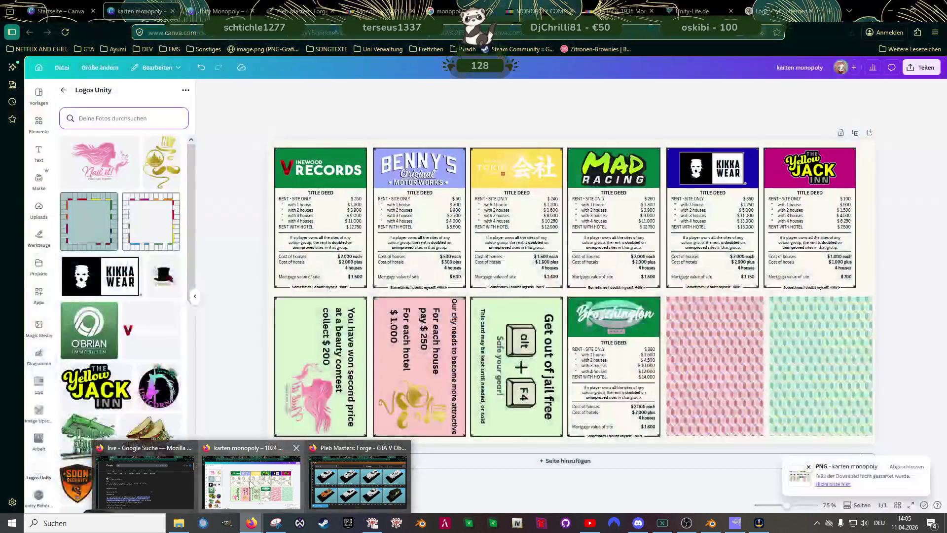
Download the Unity Monopoly design as a PNG (Unity Monopoly(3).png), then bring up GIMP
{"action": "left_click", "coordinate": [219, 10]}
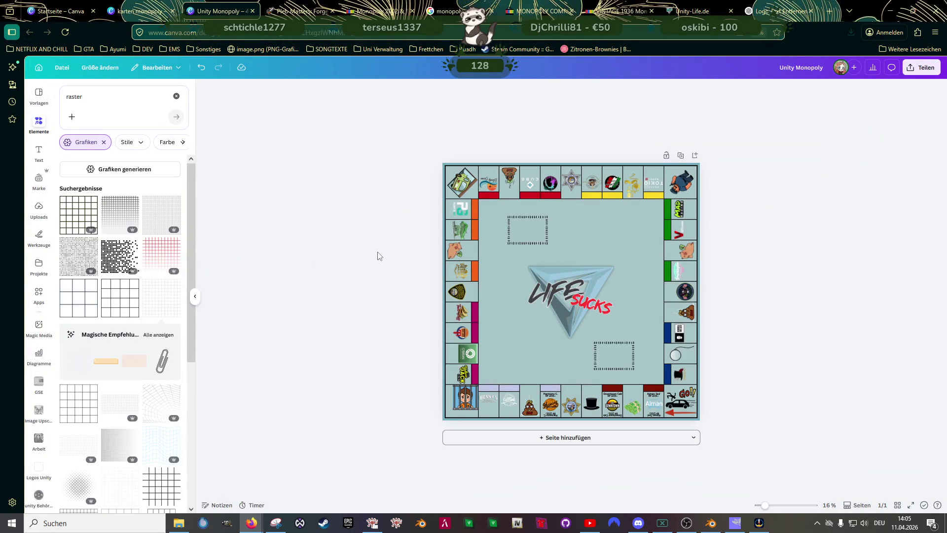
{"action": "left_click", "coordinate": [922, 67]}
{"action": "left_click", "coordinate": [801, 255]}
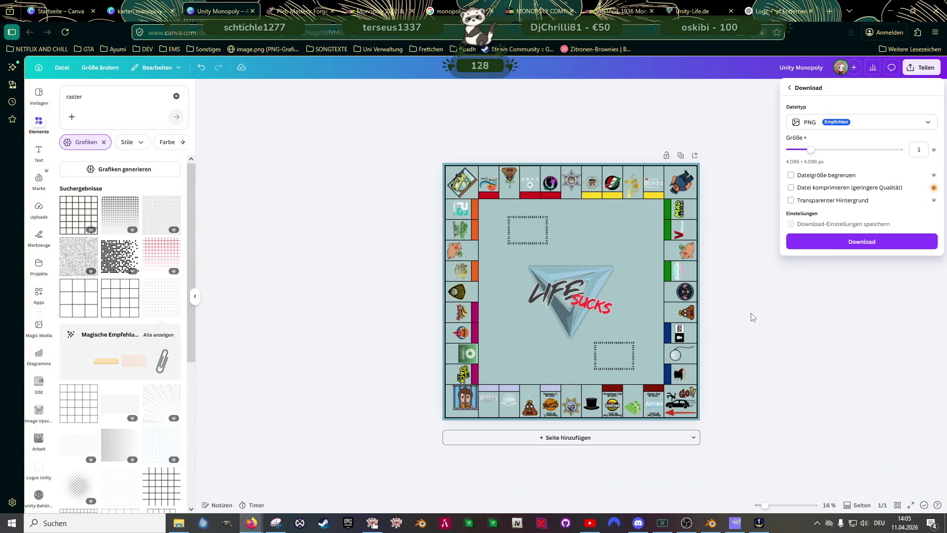
{"action": "left_click", "coordinate": [830, 249]}
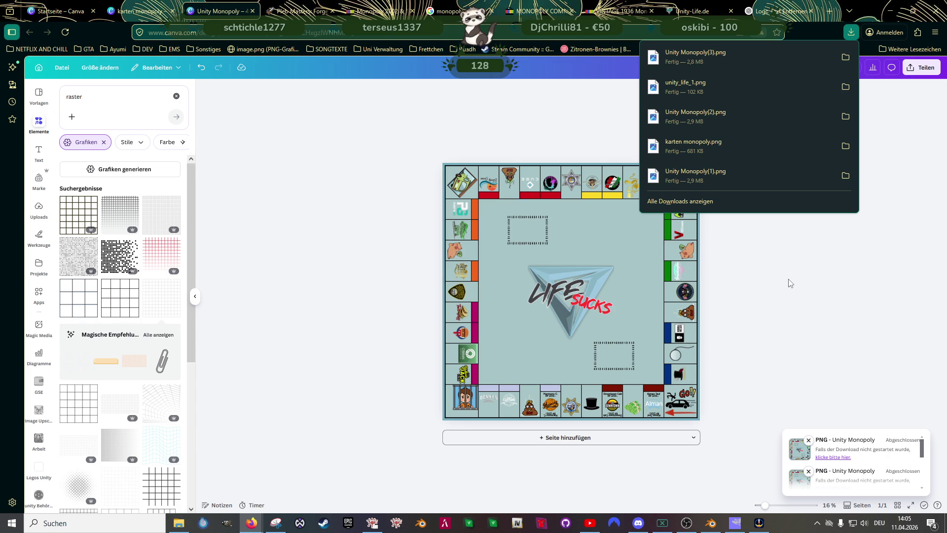
{"action": "left_click", "coordinate": [735, 522]}
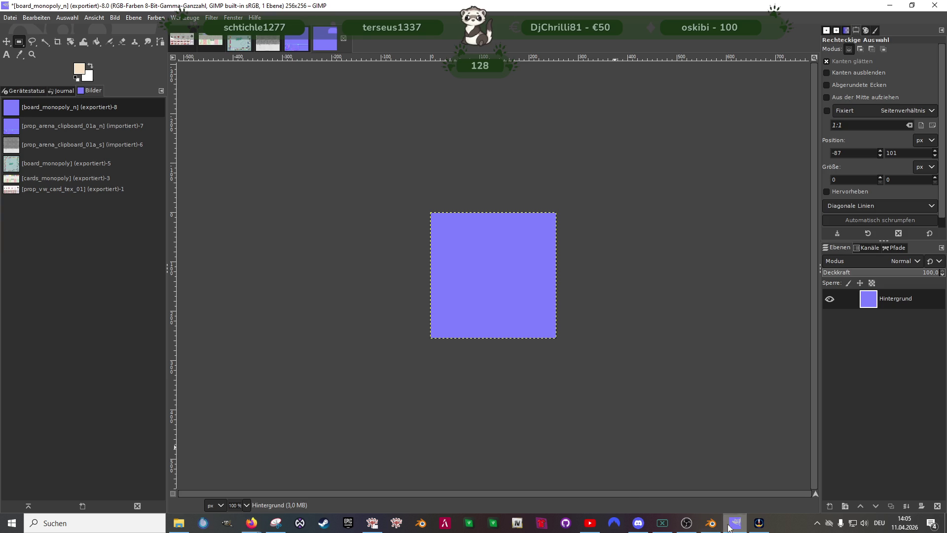
Open Downloads/Unity Monopoly(3).png as a new layer in the board_monopoly texture
{"action": "left_click", "coordinate": [239, 45]}
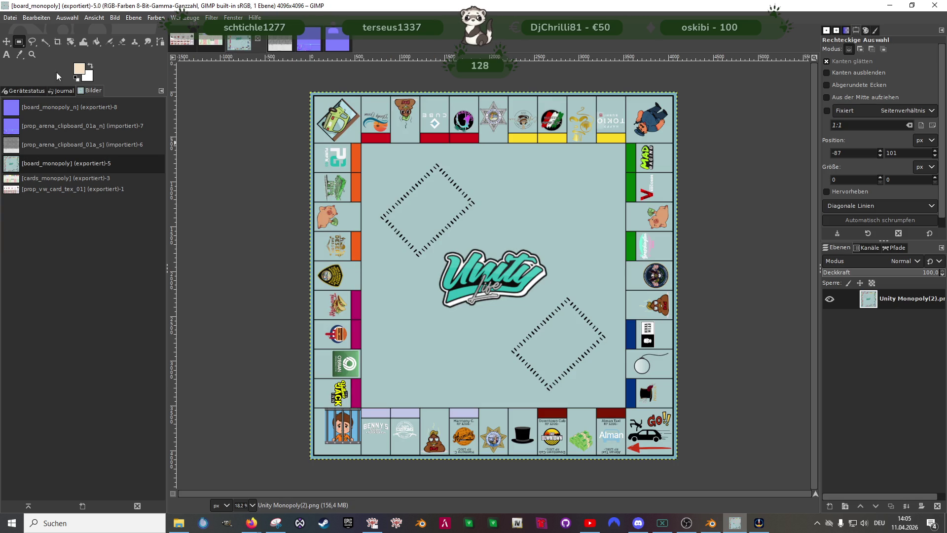
{"action": "left_click", "coordinate": [15, 21]}
{"action": "left_click", "coordinate": [29, 67]}
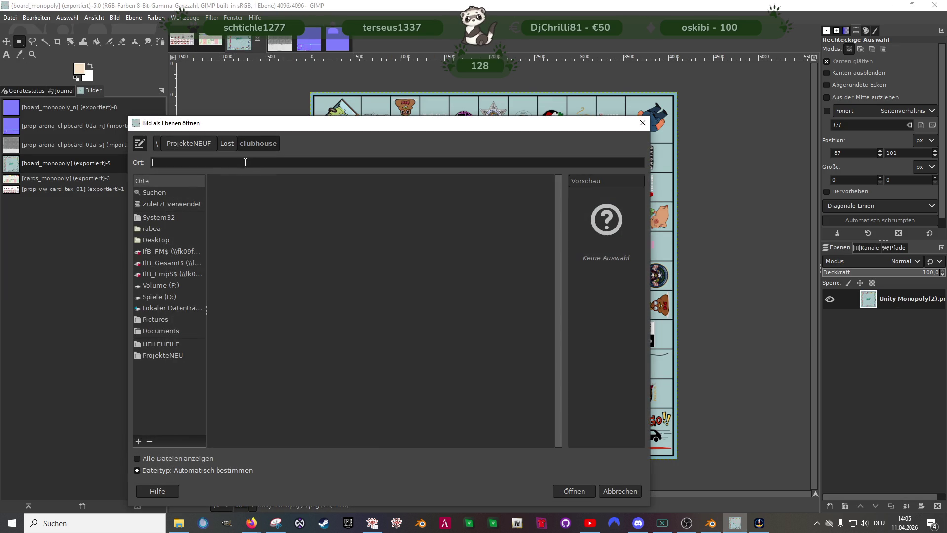
{"action": "left_click", "coordinate": [151, 229]}
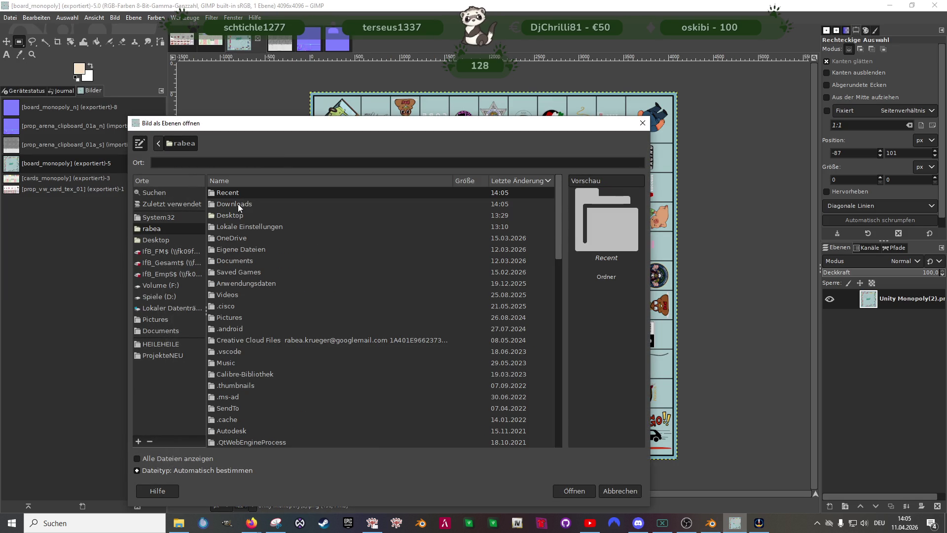
{"action": "double_click", "coordinate": [245, 193]}
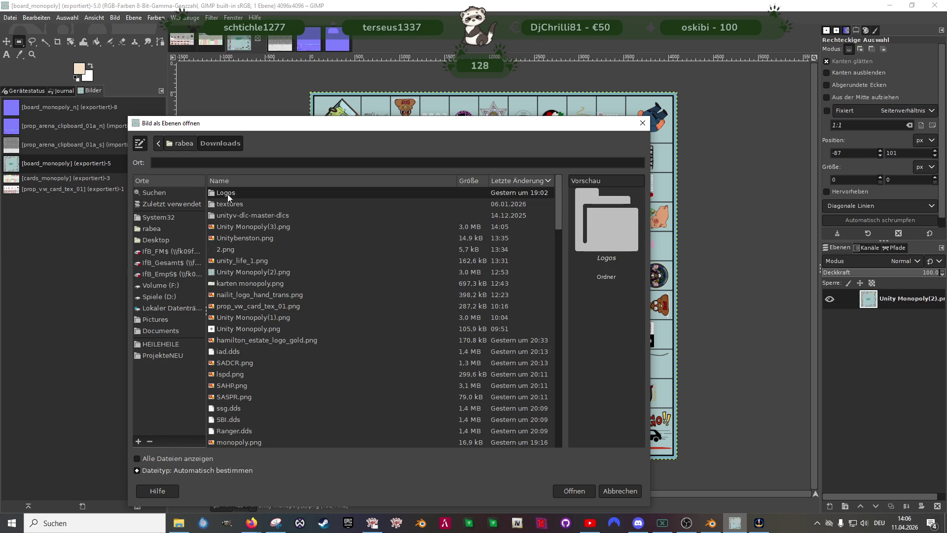
{"action": "left_click", "coordinate": [248, 227]}
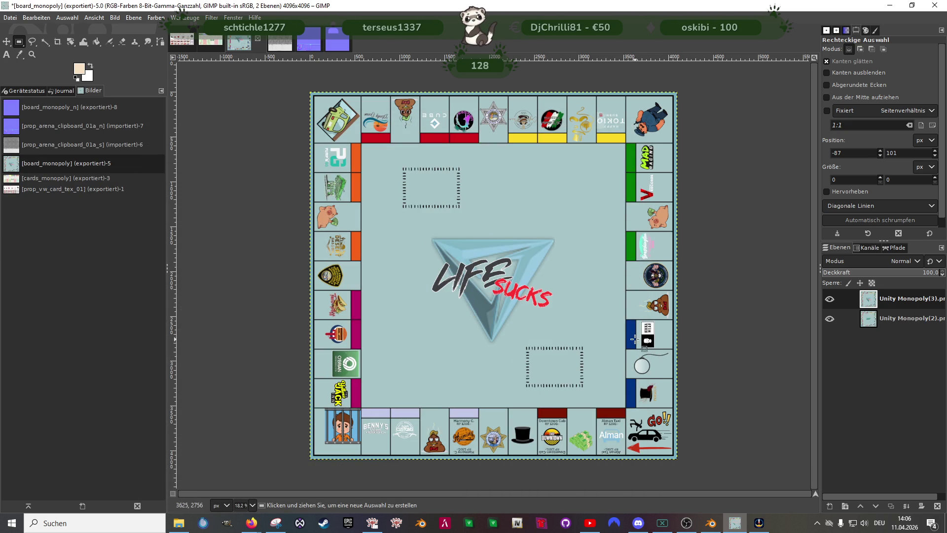
Delete the old Unity Monopoly(2) layer, show the new board and re-export to board_monopoly.dds
{"action": "left_click", "coordinate": [894, 322]}
{"action": "left_click", "coordinate": [852, 307]}
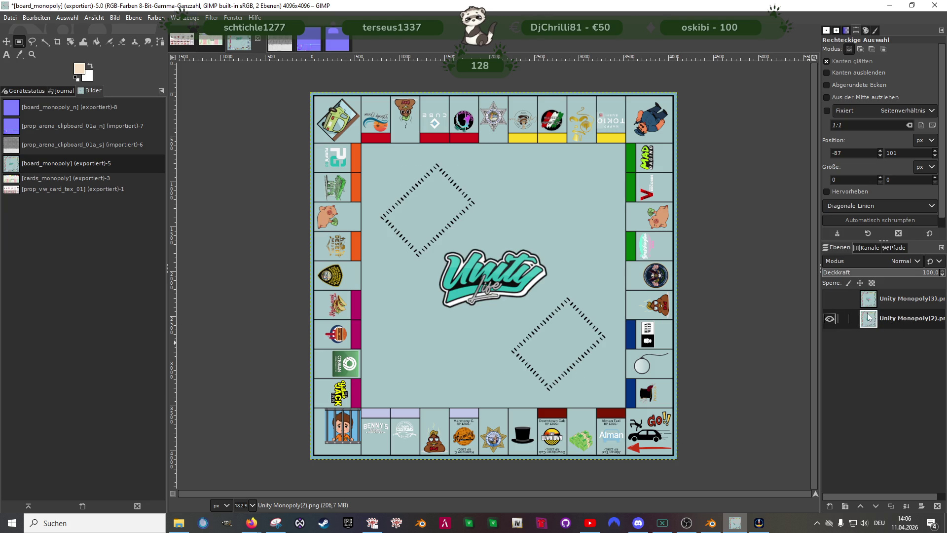
{"action": "right_click", "coordinate": [892, 322]}
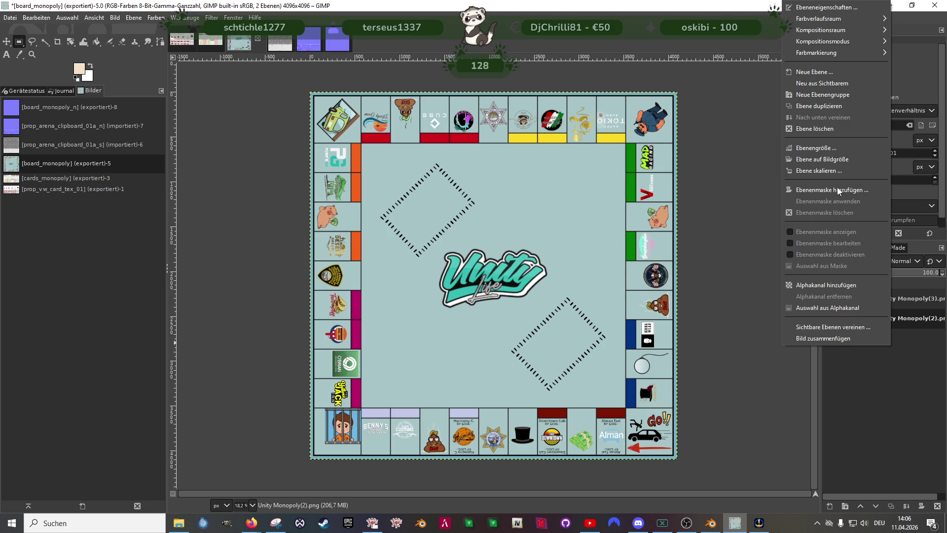
{"action": "left_click", "coordinate": [827, 130]}
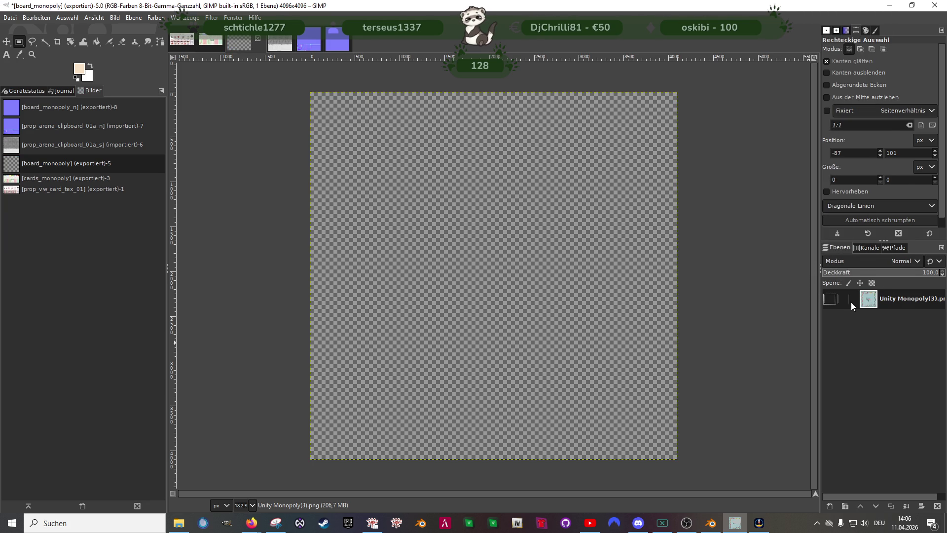
{"action": "left_click", "coordinate": [829, 298]}
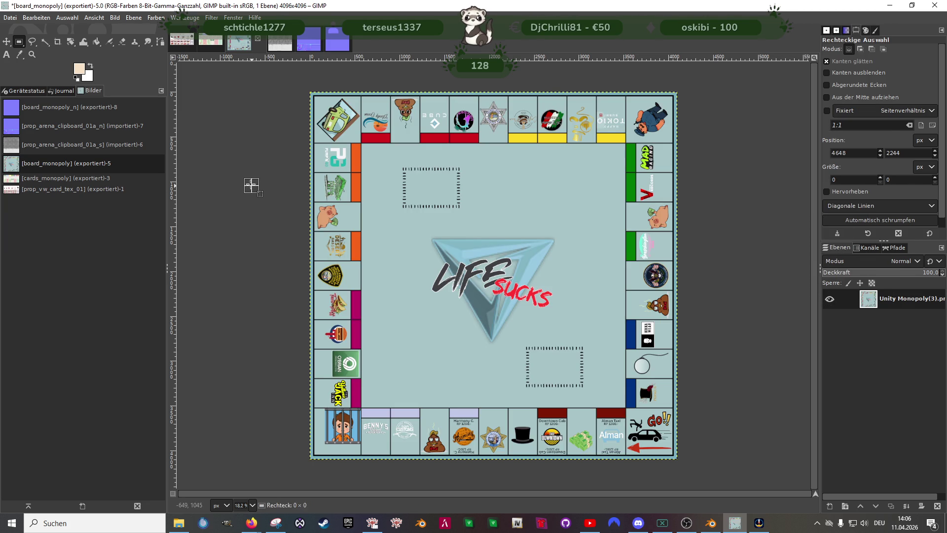
{"action": "left_click", "coordinate": [10, 19]}
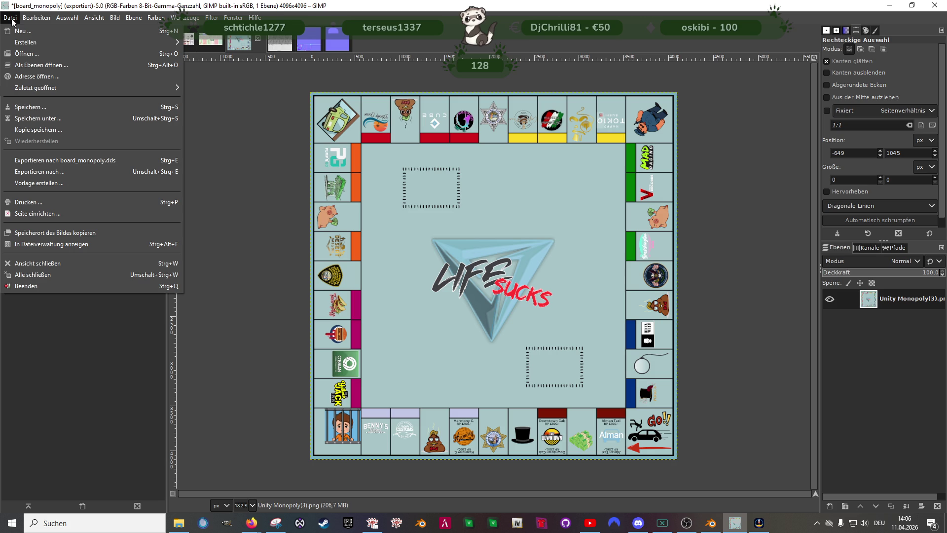
{"action": "left_click", "coordinate": [52, 160]}
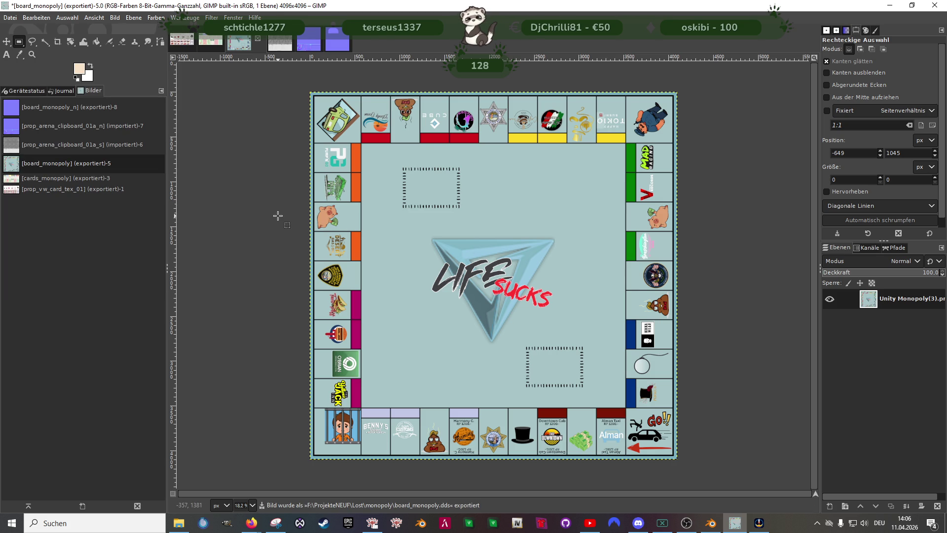
{"action": "left_click", "coordinate": [710, 523]}
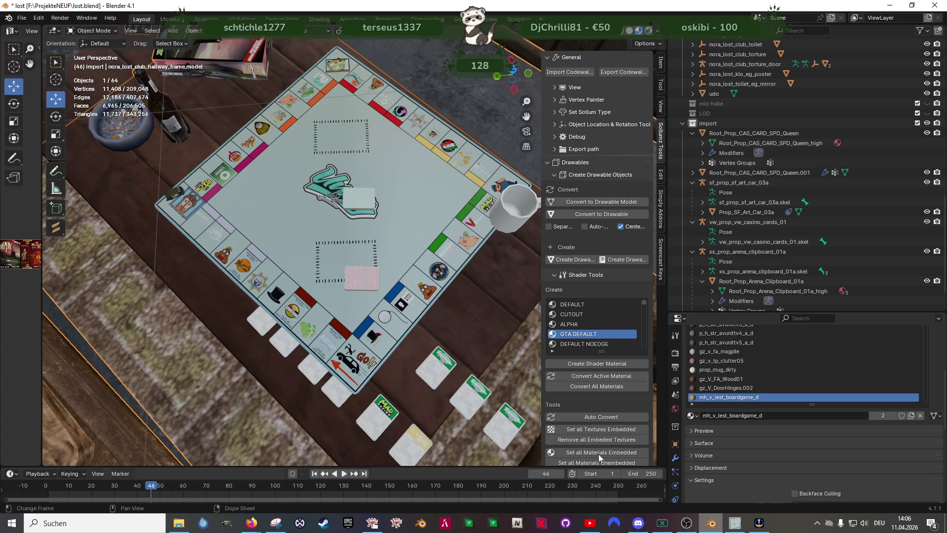
Reload board_monopoly.dds into the board's DiffuseSampler image in the Shading workspace, then return to Layout
{"action": "left_click", "coordinate": [398, 234]}
{"action": "key", "text": "Tab"}
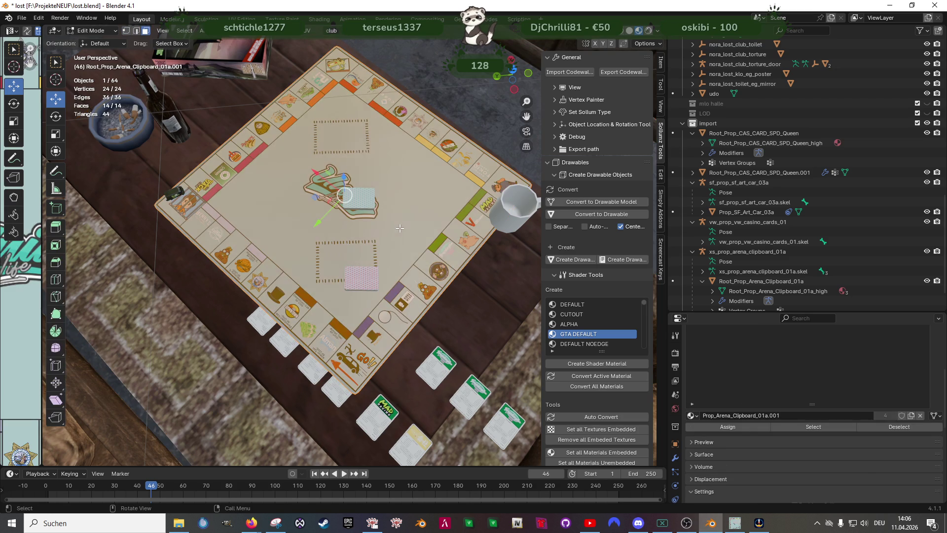
{"action": "left_click", "coordinate": [320, 20]}
{"action": "scroll", "coordinate": [493, 355], "scroll_direction": "down", "scroll_amount": 5}
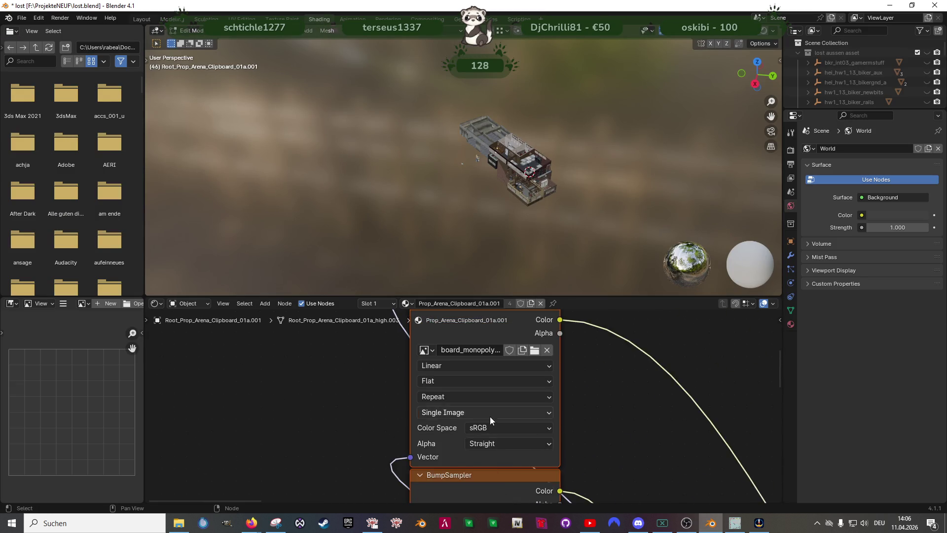
{"action": "scroll", "coordinate": [477, 410], "scroll_direction": "up", "scroll_amount": 3}
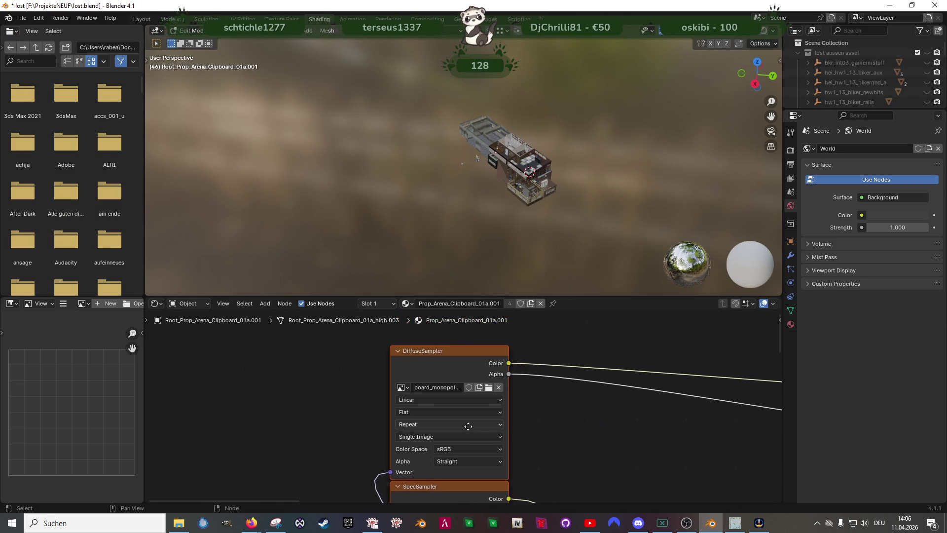
{"action": "left_click", "coordinate": [487, 388]}
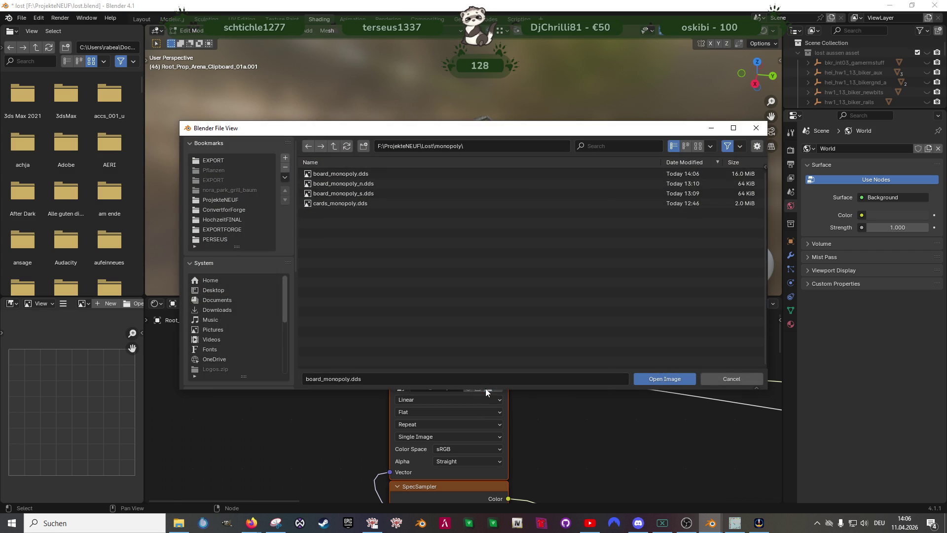
{"action": "left_click", "coordinate": [340, 173]}
{"action": "left_click", "coordinate": [655, 380]}
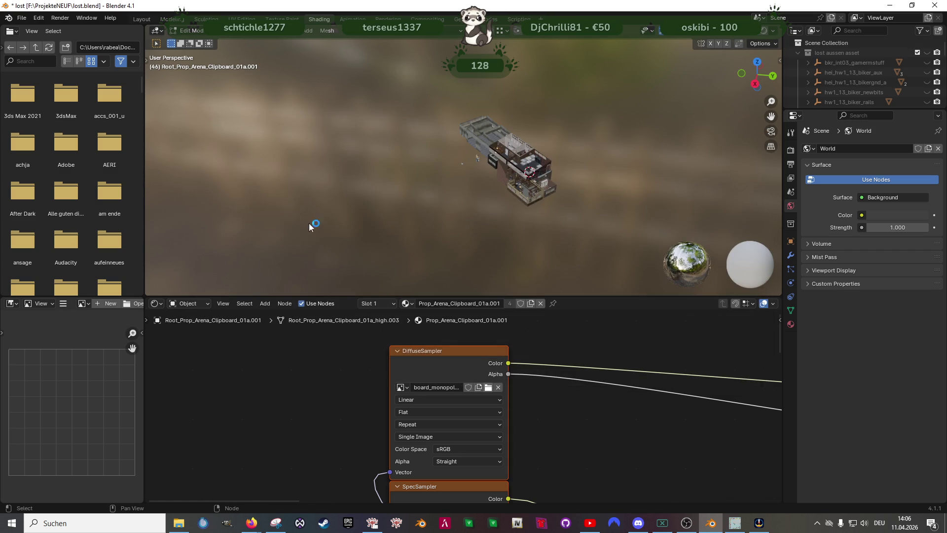
{"action": "left_click", "coordinate": [140, 20]}
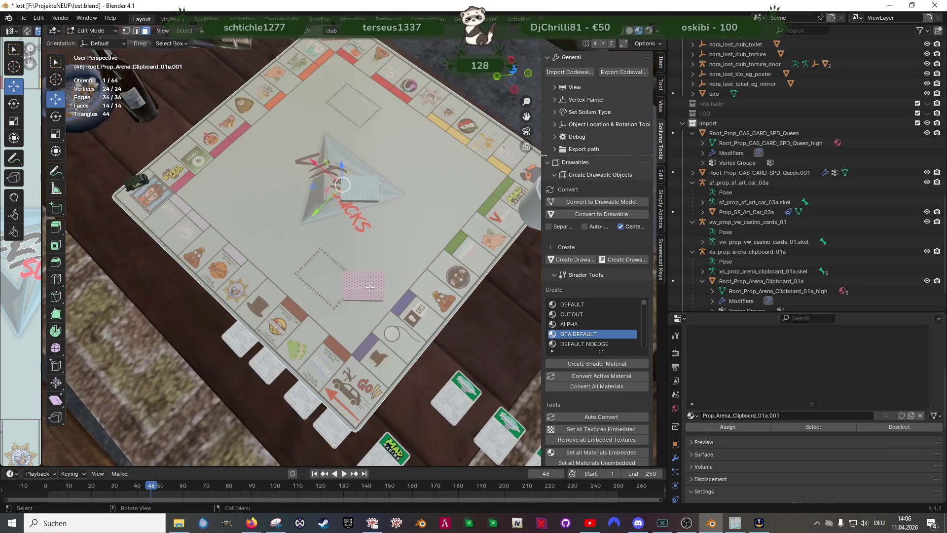
From a top-down view, select all of the second card stack's geometry in Edit Mode
{"action": "mouse_move", "coordinate": [371, 287]}
{"action": "left_mouse_down"}
{"action": "mouse_move", "coordinate": [384, 112]}
{"action": "mouse_move", "coordinate": [452, 226]}
{"action": "mouse_move", "coordinate": [366, 252]}
{"action": "left_mouse_up"}
{"action": "left_click", "coordinate": [384, 112]}
{"action": "scroll", "coordinate": [366, 252], "scroll_direction": "up", "scroll_amount": 3}
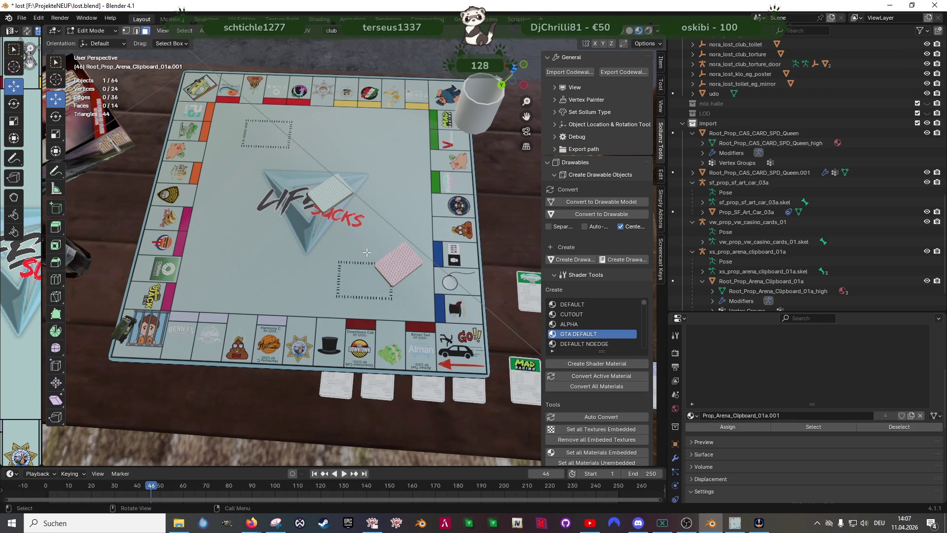
{"action": "left_click_drag", "start_coordinate": [408, 233], "coordinate": [380, 248]}
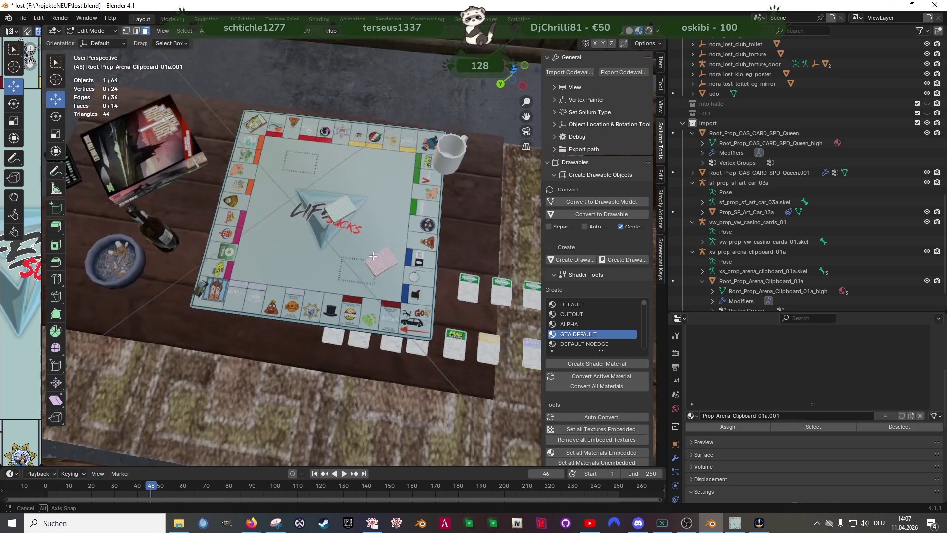
{"action": "key", "text": "alt+q"}
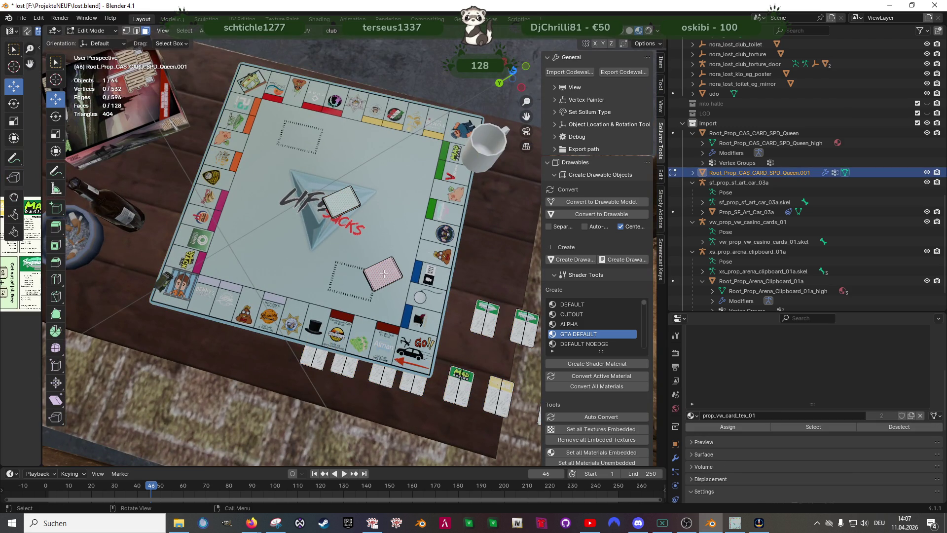
{"action": "key", "text": "shift+z"}
{"action": "key", "text": "l"}
{"action": "key", "text": "shift+z"}
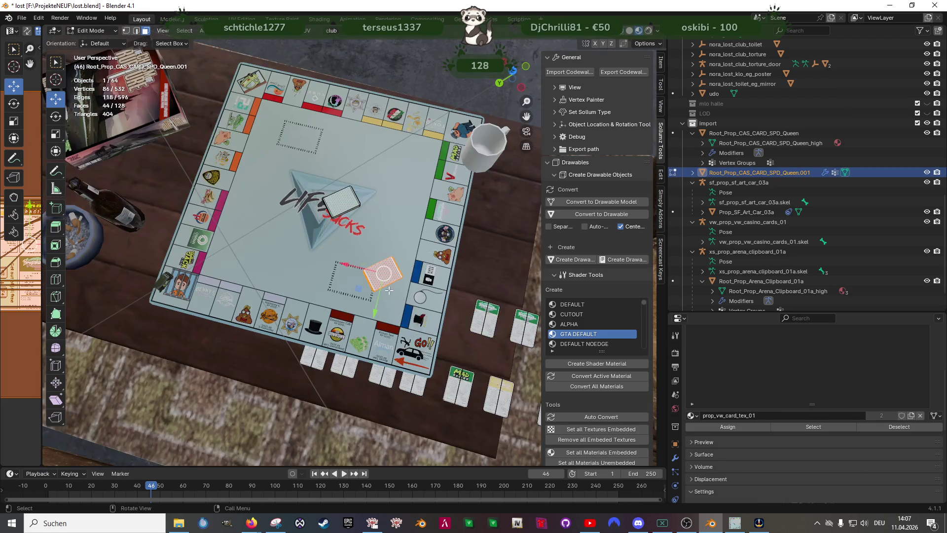
Move the card stack onto the board and rotate it -42.1° into its card space
{"action": "key", "text": "g"}
{"action": "left_click", "coordinate": [334, 299]}
{"action": "key", "text": "r"}
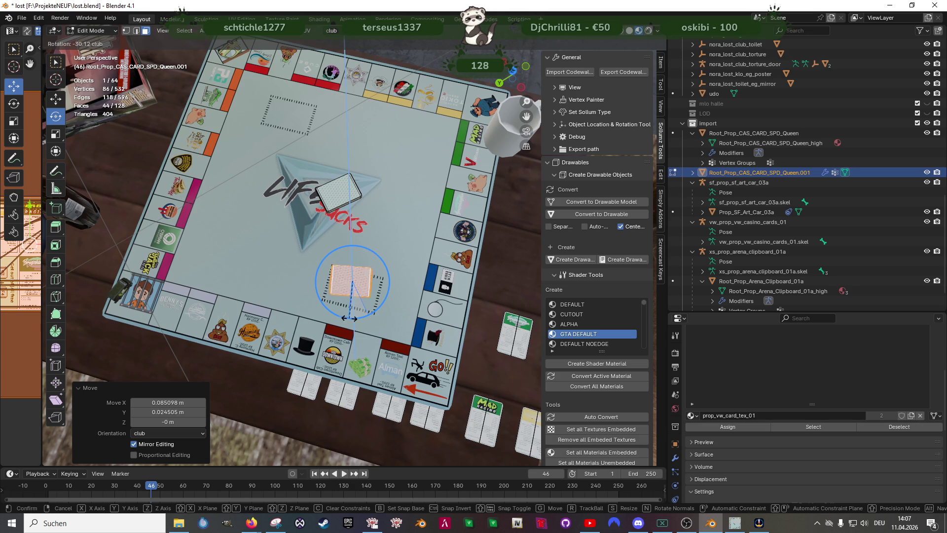
{"action": "left_click", "coordinate": [340, 318]}
{"action": "right_click", "coordinate": [341, 318]}
{"action": "key", "text": "Escape"}
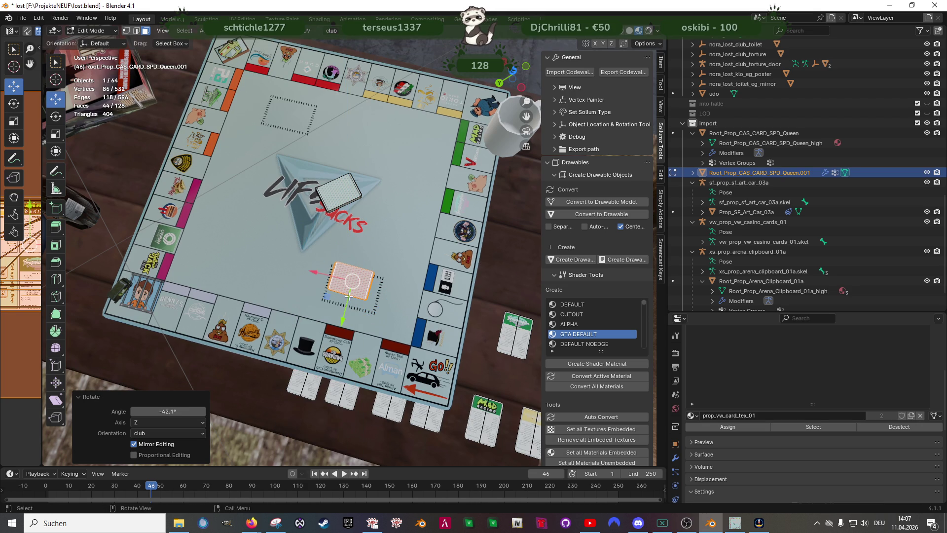
Scale the whole Monopoly board's geometry down to 0.908
{"action": "key", "text": "Tab"}
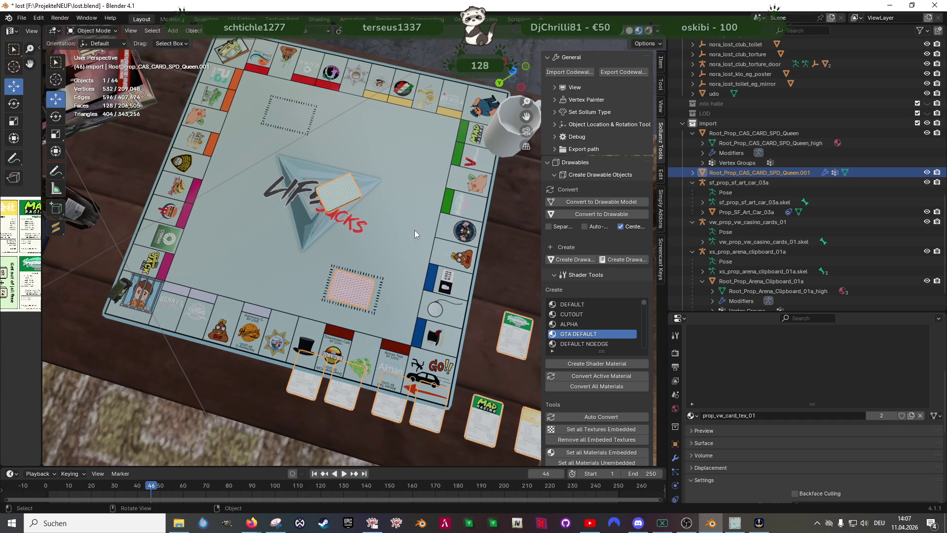
{"action": "left_click", "coordinate": [416, 233]}
{"action": "key", "text": "Tab"}
{"action": "key", "text": "shift+space"}
{"action": "key", "text": "s"}
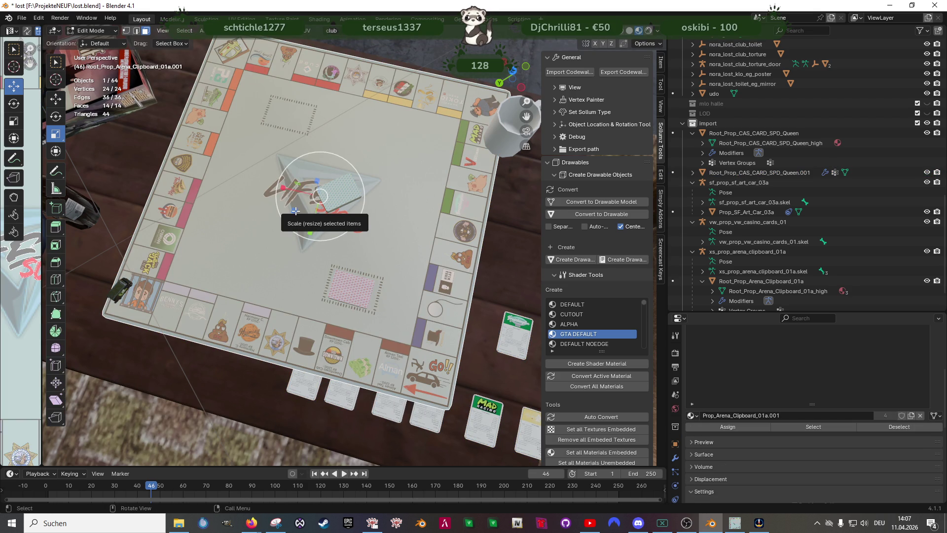
{"action": "left_click_drag", "start_coordinate": [295, 211], "coordinate": [297, 209]}
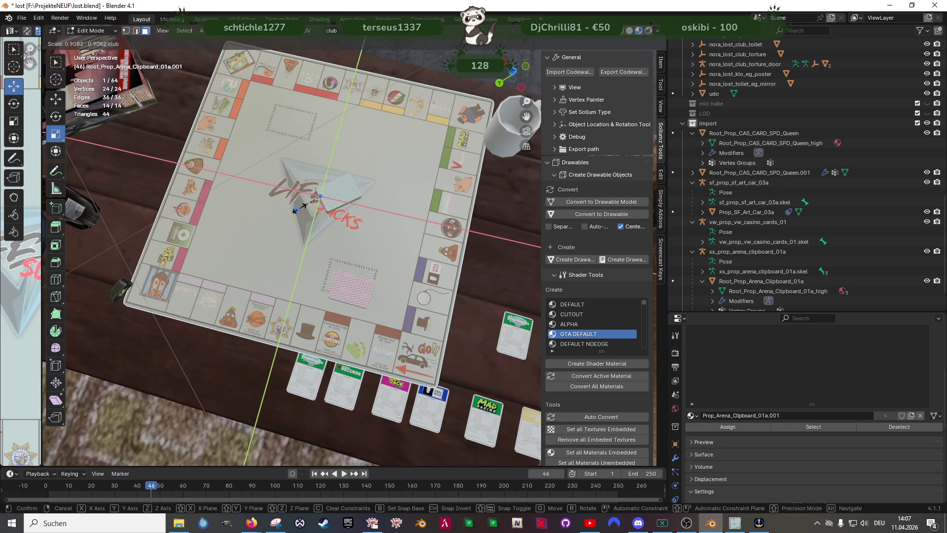
{"action": "left_click", "coordinate": [297, 209]}
{"action": "scroll", "coordinate": [305, 207], "scroll_direction": "up", "scroll_amount": 3}
{"action": "key", "text": "Tab"}
Move the lower card stack into the board's dotted card outline
{"action": "left_click", "coordinate": [351, 310]}
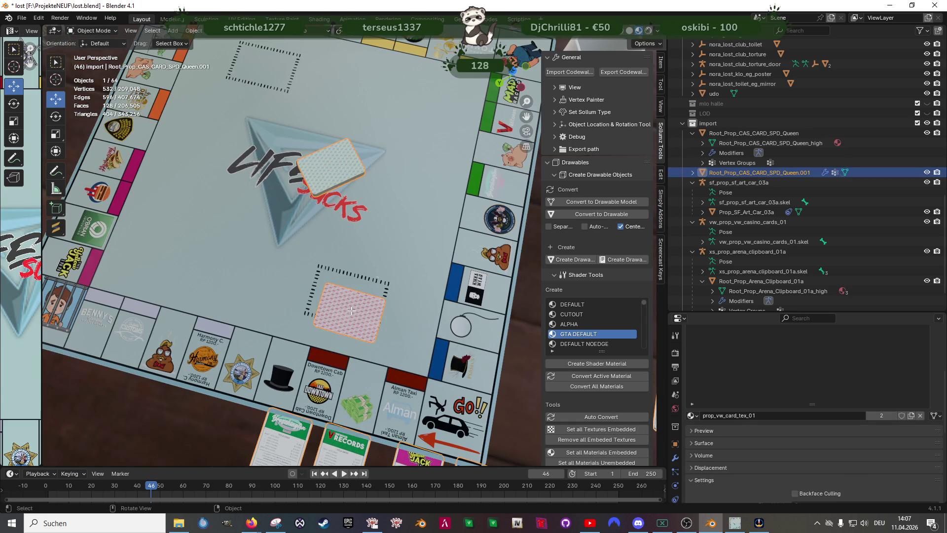
{"action": "key", "text": "Tab"}
{"action": "scroll", "coordinate": [341, 297], "scroll_direction": "up", "scroll_amount": 5}
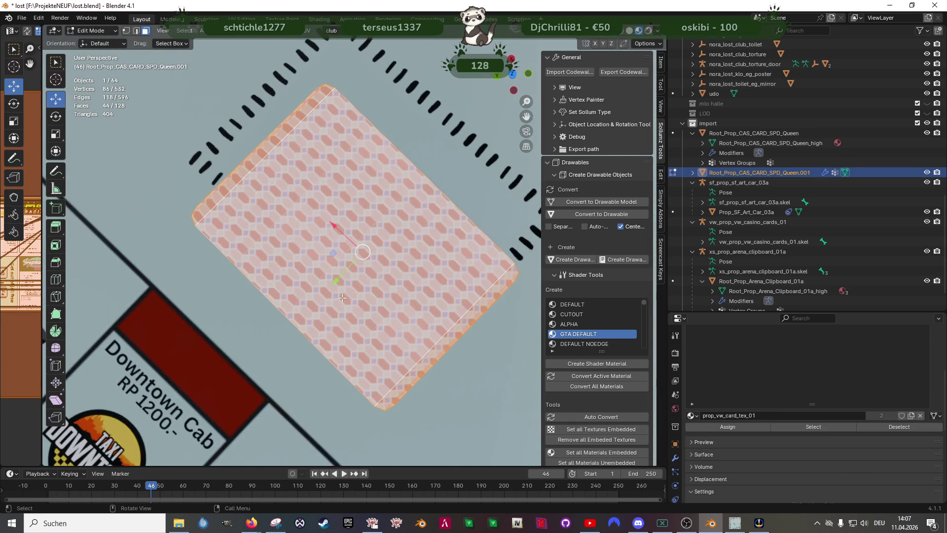
{"action": "scroll", "coordinate": [341, 297], "scroll_direction": "down", "scroll_amount": 5}
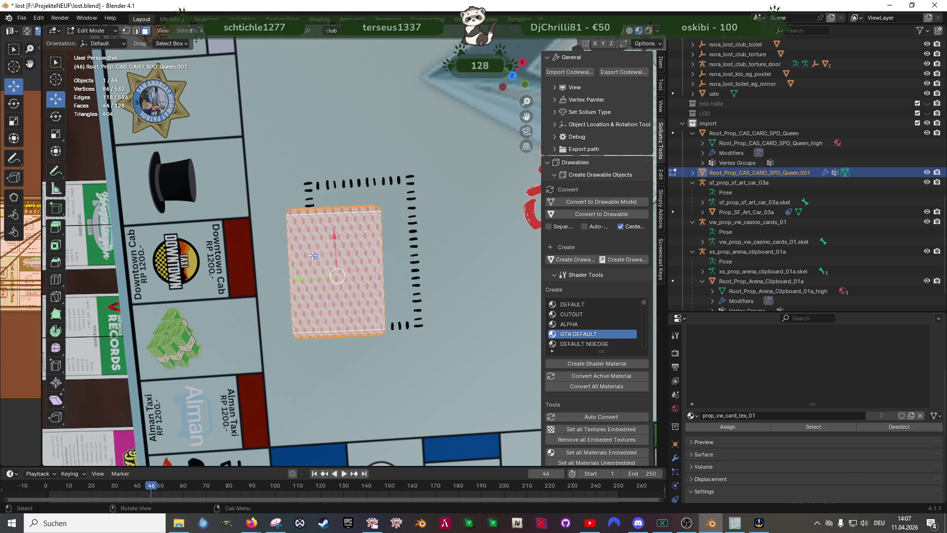
{"action": "key", "text": "g"}
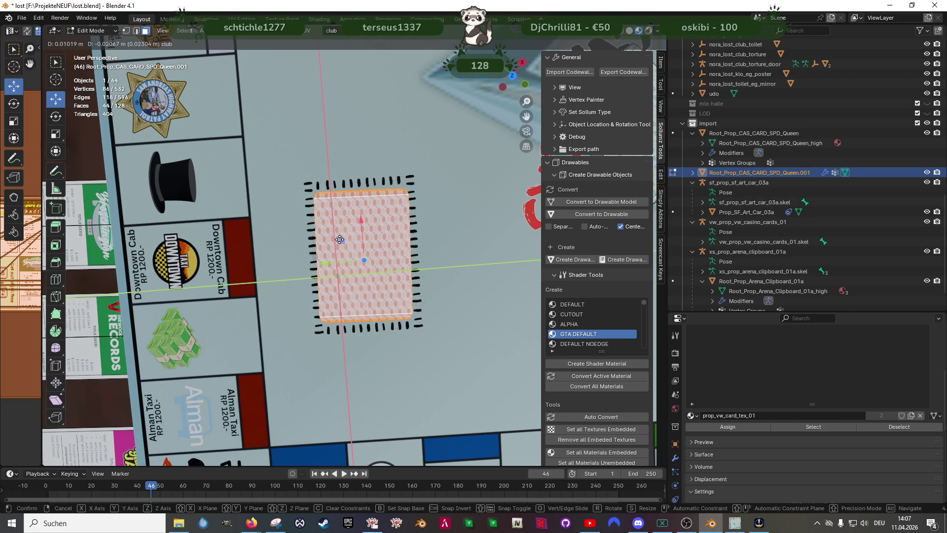
{"action": "left_click", "coordinate": [340, 238]}
{"action": "scroll", "coordinate": [369, 290], "scroll_direction": "down", "scroll_amount": 5}
{"action": "mouse_move", "coordinate": [369, 290]}
{"action": "left_mouse_down"}
{"action": "mouse_move", "coordinate": [384, 261]}
{"action": "mouse_move", "coordinate": [303, 272]}
{"action": "mouse_move", "coordinate": [373, 227]}
{"action": "left_mouse_up"}
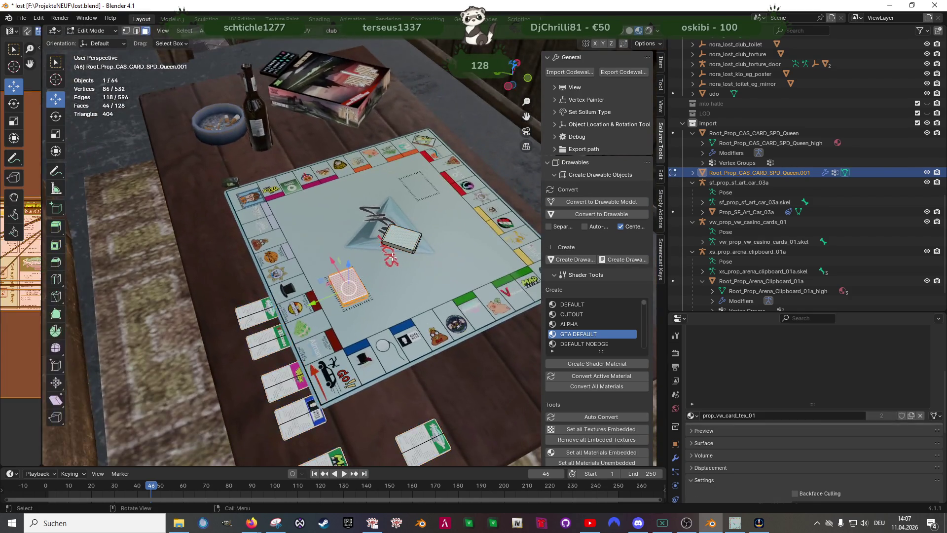
Rotate the lower card stack to line up with the board, then leave Edit Mode
{"action": "key", "text": "shift+z"}
{"action": "scroll", "coordinate": [395, 256], "scroll_direction": "up", "scroll_amount": 3}
{"action": "key", "text": "shift+z"}
{"action": "mouse_move", "coordinate": [412, 287]}
{"action": "left_mouse_down"}
{"action": "mouse_move", "coordinate": [326, 268]}
{"action": "mouse_move", "coordinate": [434, 197]}
{"action": "left_mouse_up"}
{"action": "key", "text": "shift+space"}
{"action": "key", "text": "r"}
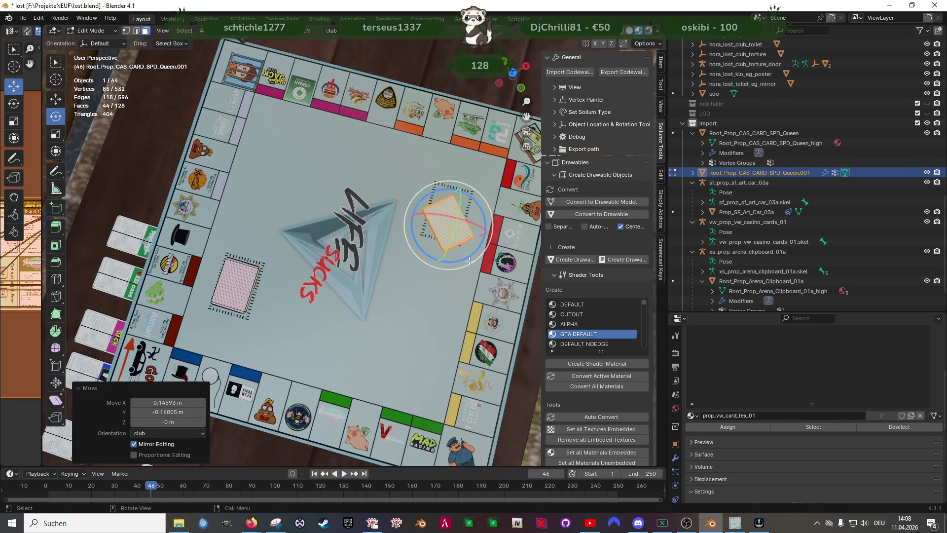
{"action": "mouse_move", "coordinate": [465, 256]}
{"action": "left_mouse_down"}
{"action": "mouse_move", "coordinate": [433, 256]}
{"action": "mouse_move", "coordinate": [452, 219]}
{"action": "left_mouse_up"}
{"action": "key", "text": "shift+space"}
{"action": "key", "text": "g"}
{"action": "scroll", "coordinate": [393, 190], "scroll_direction": "down", "scroll_amount": 2}
{"action": "scroll", "coordinate": [392, 190], "scroll_direction": "down", "scroll_amount": 3}
{"action": "scroll", "coordinate": [322, 270], "scroll_direction": "up", "scroll_amount": 3}
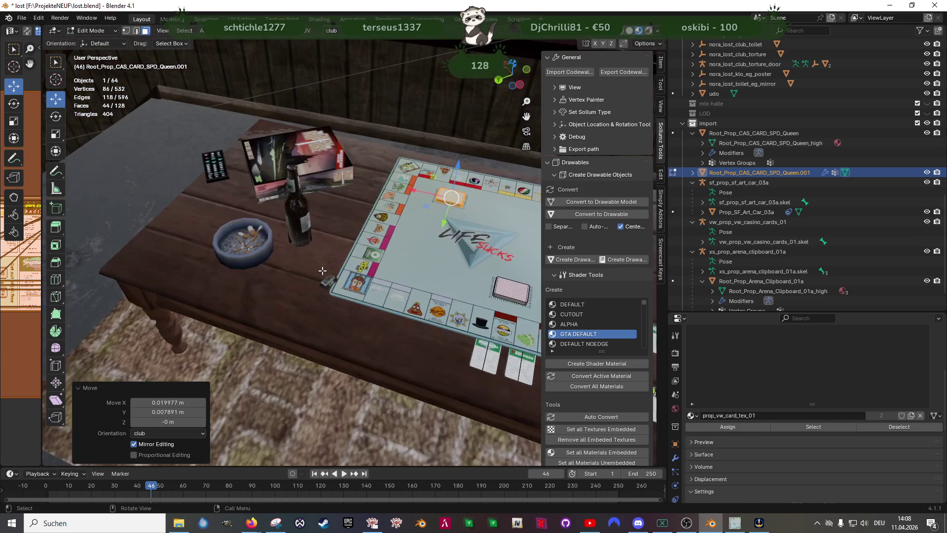
{"action": "key", "text": "Tab"}
Box-select the ashtray's geometry in the table clutter from top view with X-ray, then switch to the browser
{"action": "left_click", "coordinate": [255, 251]}
{"action": "key", "text": "Tab"}
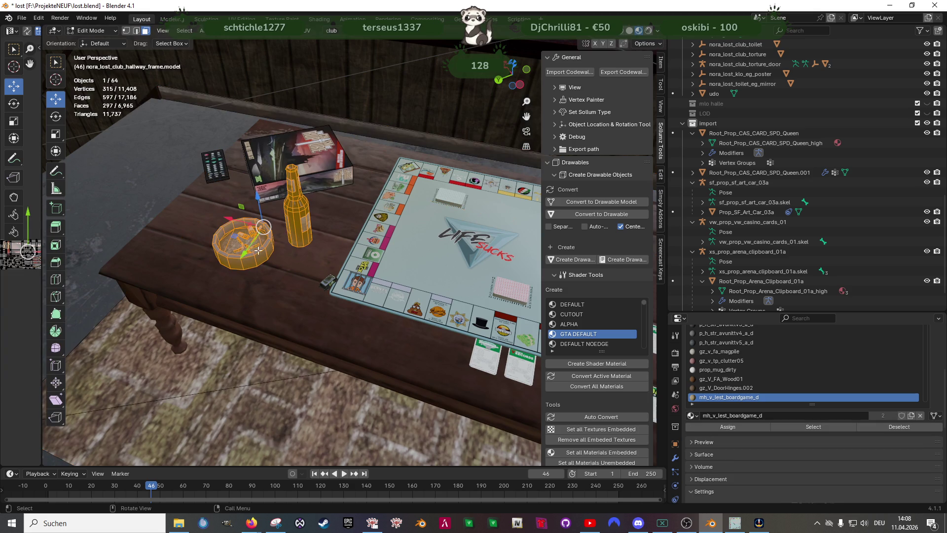
{"action": "key", "text": "KP_7"}
{"action": "key", "text": "alt+z"}
{"action": "scroll", "coordinate": [315, 266], "scroll_direction": "up", "scroll_amount": 2}
{"action": "left_click_drag", "start_coordinate": [277, 228], "coordinate": [359, 314]}
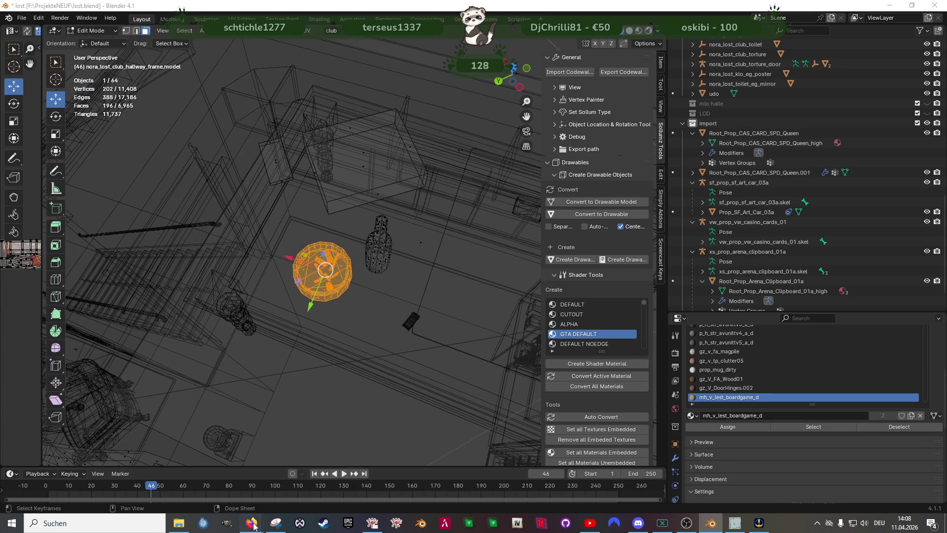
{"action": "mouse_move", "coordinate": [252, 522]}
{"action": "left_click", "coordinate": [233, 482]}
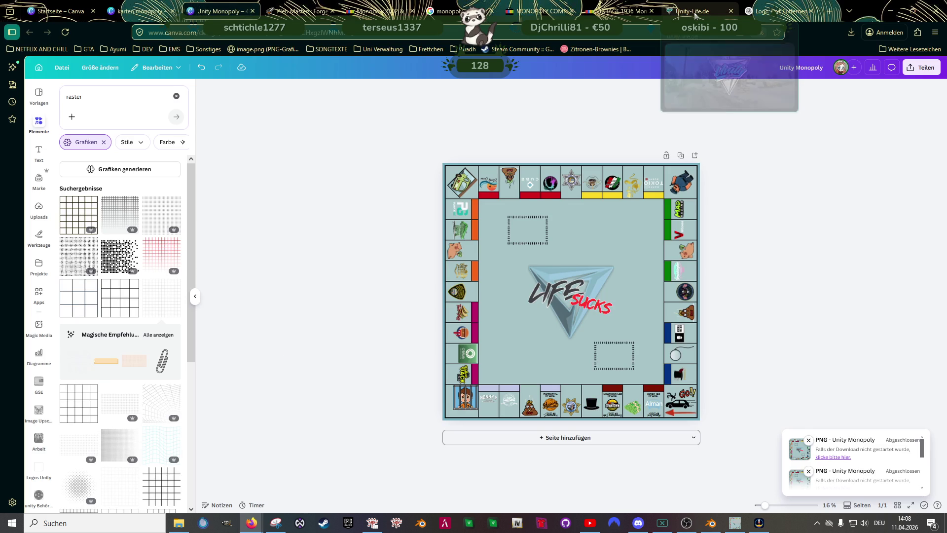
Search Google Images for 'aschenbecher neben bierflasche' and scroll through the reference pictures
{"action": "left_click", "coordinate": [693, 11]}
{"action": "key", "text": "ctrl+l"}
{"action": "type", "text": "google.com/"}
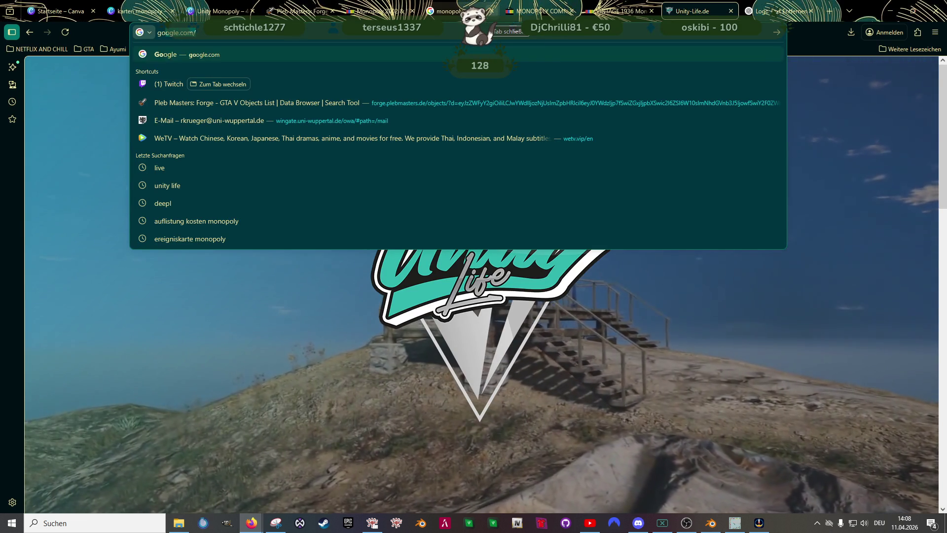
{"action": "key", "text": "Return"}
{"action": "type", "text": "a"}
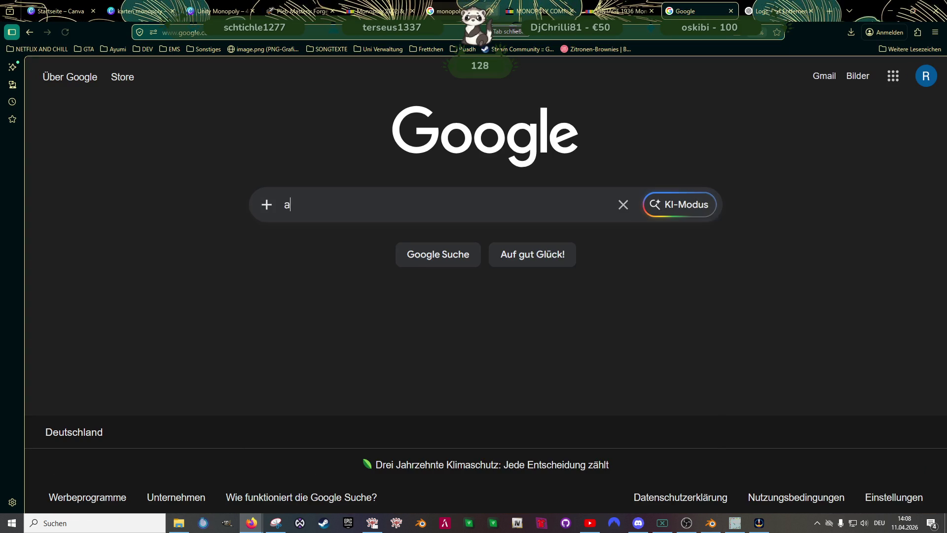
{"action": "type", "text": "schenbecher n"}
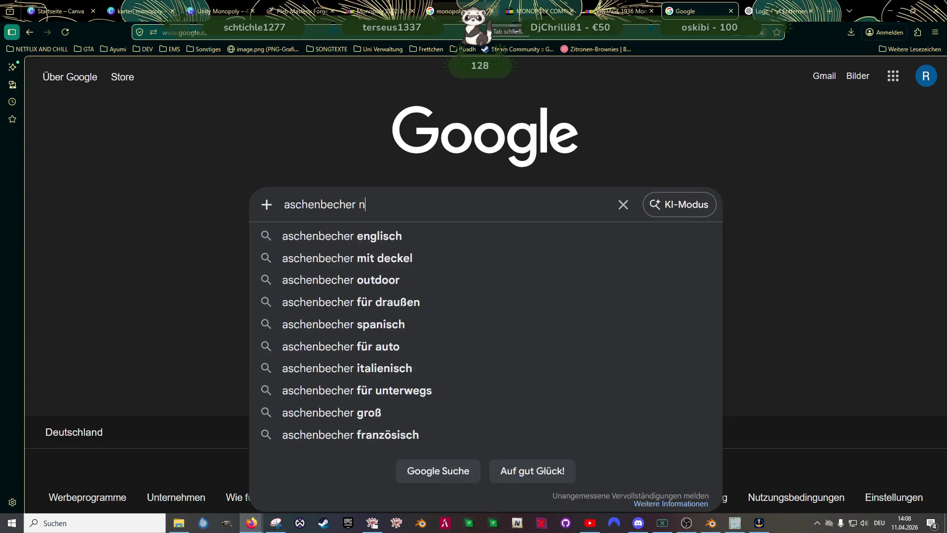
{"action": "type", "text": "eben bierflasche"}
{"action": "key", "text": "Return"}
{"action": "left_click", "coordinate": [210, 133]}
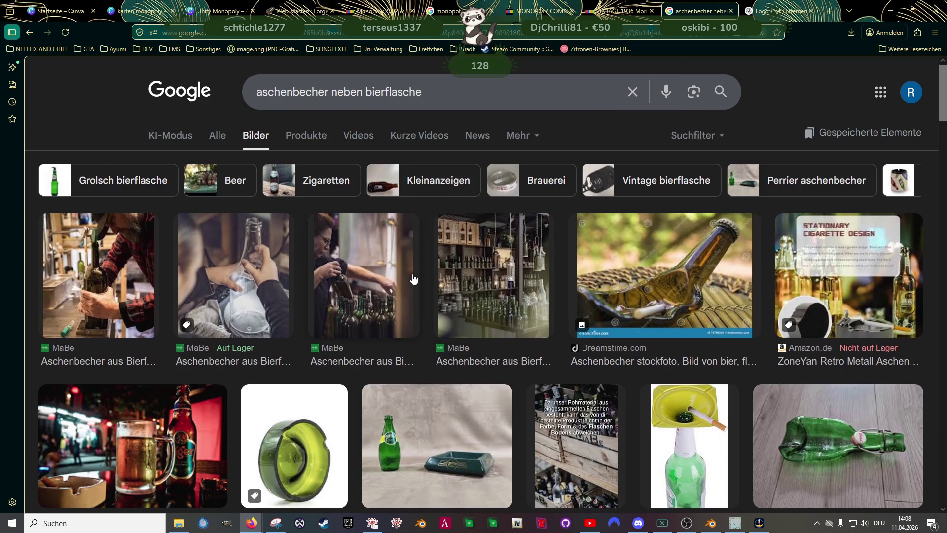
{"action": "scroll", "coordinate": [413, 277], "scroll_direction": "down", "scroll_amount": 4}
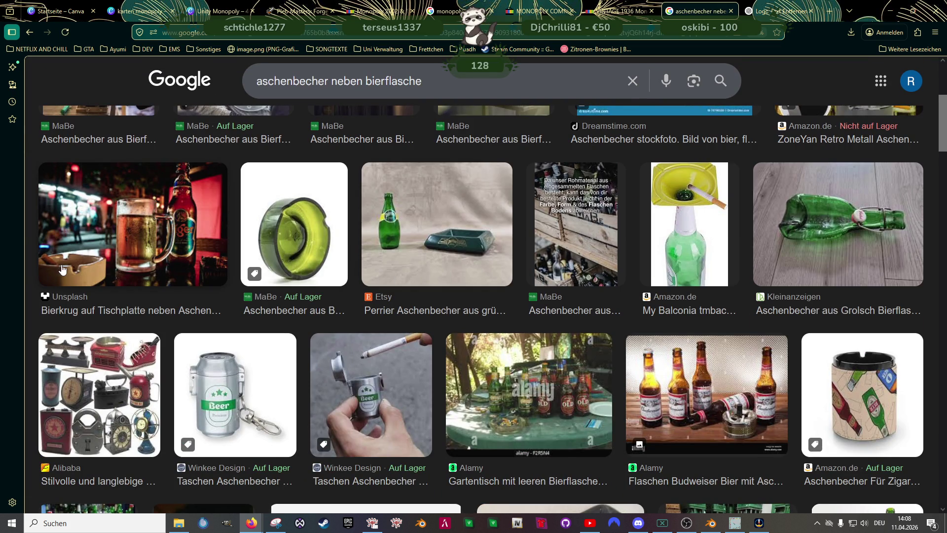
{"action": "left_click", "coordinate": [710, 523]}
Scale the ashtray's geometry down to 0.629
{"action": "key", "text": "shift+space"}
{"action": "key", "text": "s"}
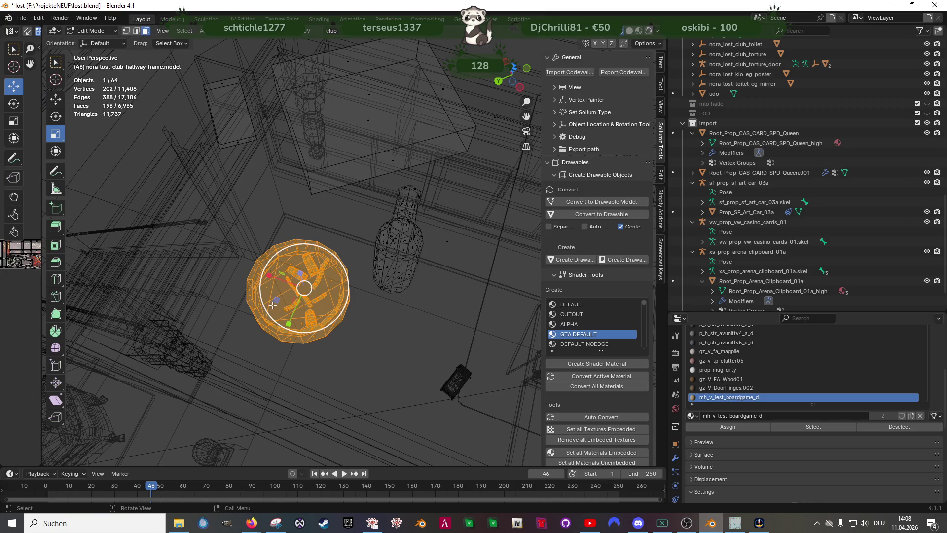
{"action": "key", "text": "s"}
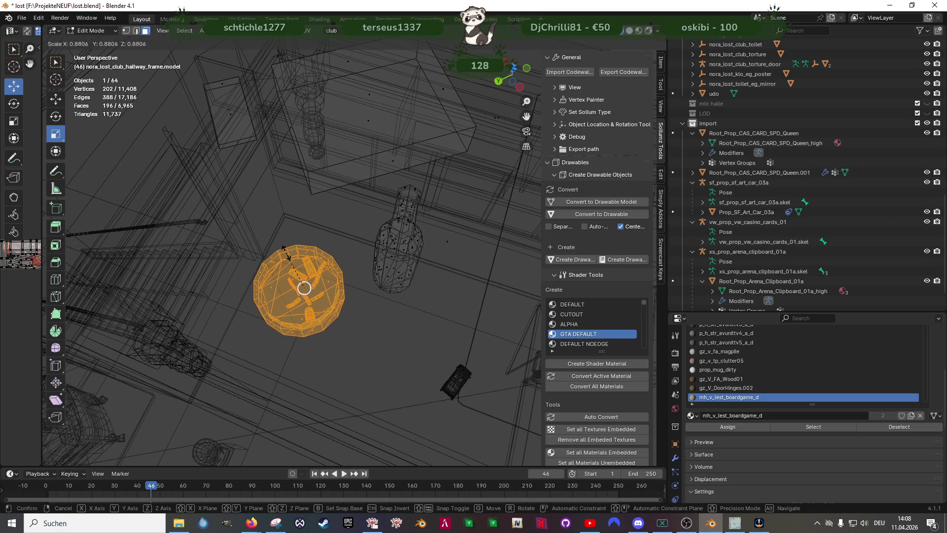
{"action": "left_click", "coordinate": [301, 259]}
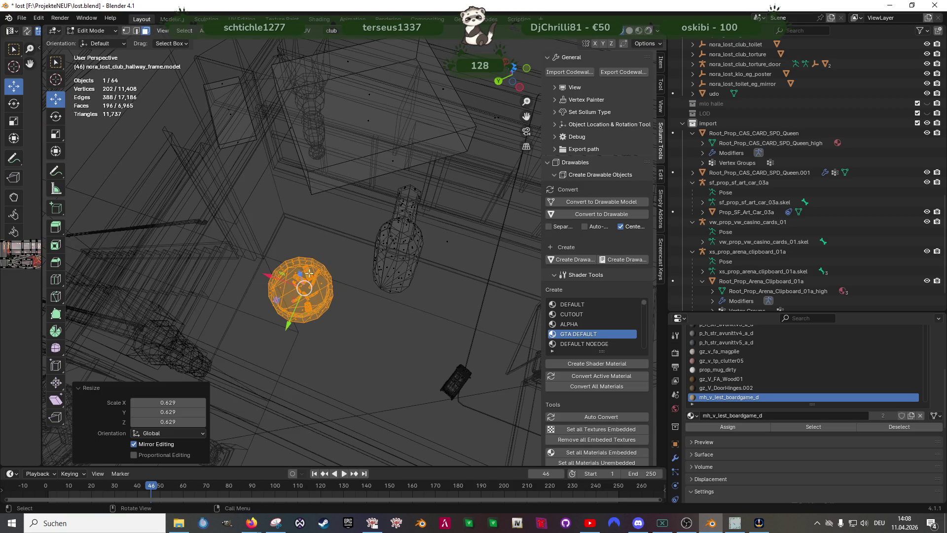
Restore textured shading, leave Edit Mode and orbit to view board, bottle and ashtray from above
{"action": "key", "text": "shift+space"}
{"action": "key", "text": "g"}
{"action": "key", "text": "shift+z"}
{"action": "left_click_drag", "start_coordinate": [337, 297], "coordinate": [344, 281]}
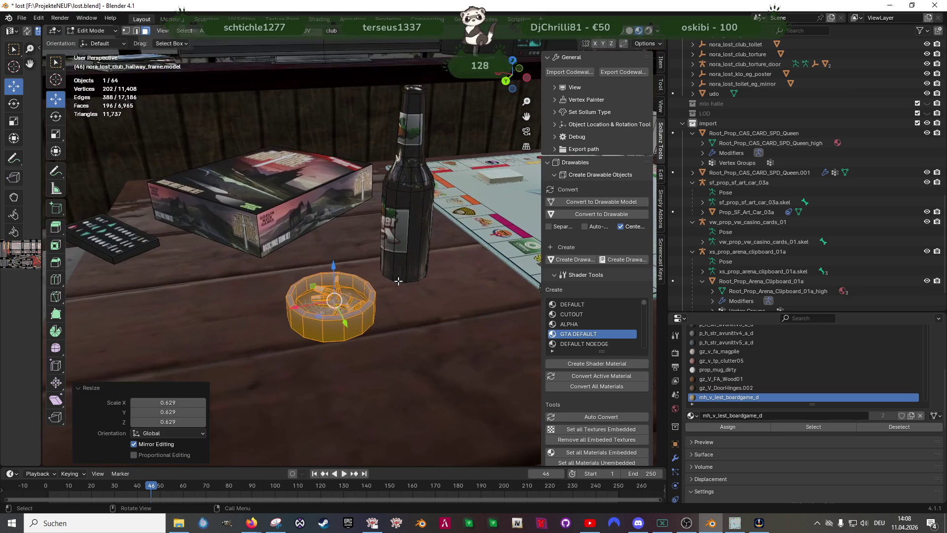
{"action": "key", "text": "Tab"}
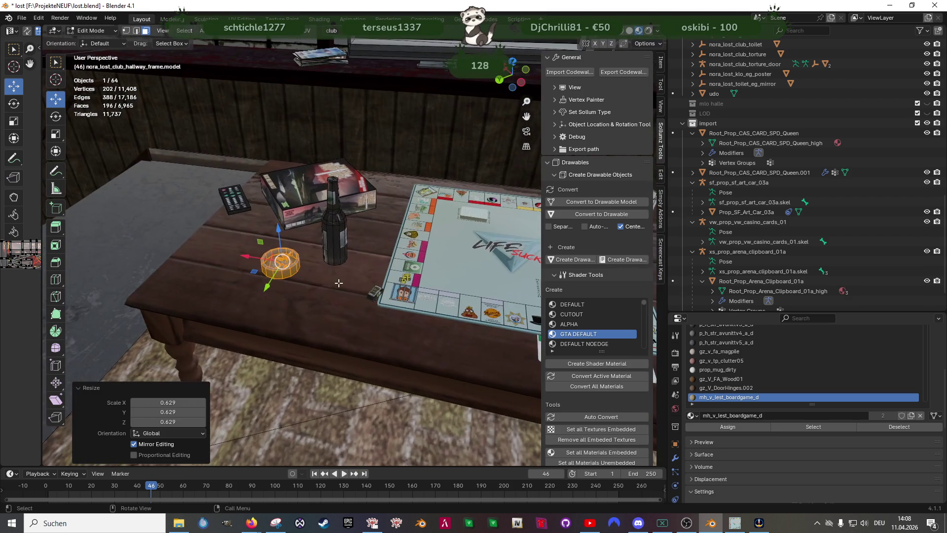
{"action": "mouse_move", "coordinate": [344, 281]}
{"action": "left_mouse_down"}
{"action": "mouse_move", "coordinate": [306, 279]}
{"action": "mouse_move", "coordinate": [274, 307]}
{"action": "mouse_move", "coordinate": [407, 290]}
{"action": "mouse_move", "coordinate": [459, 267]}
{"action": "left_mouse_up"}
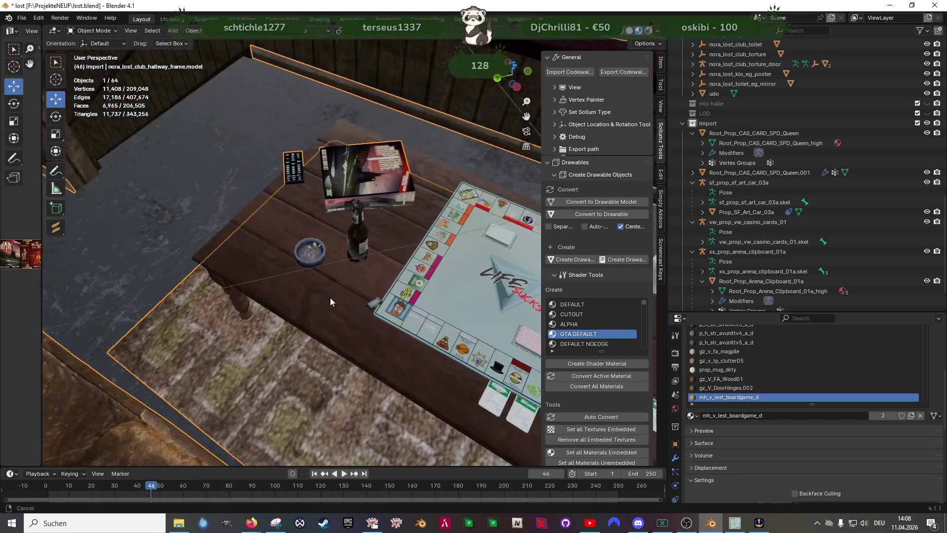
{"action": "left_click_drag", "start_coordinate": [460, 267], "coordinate": [243, 283]}
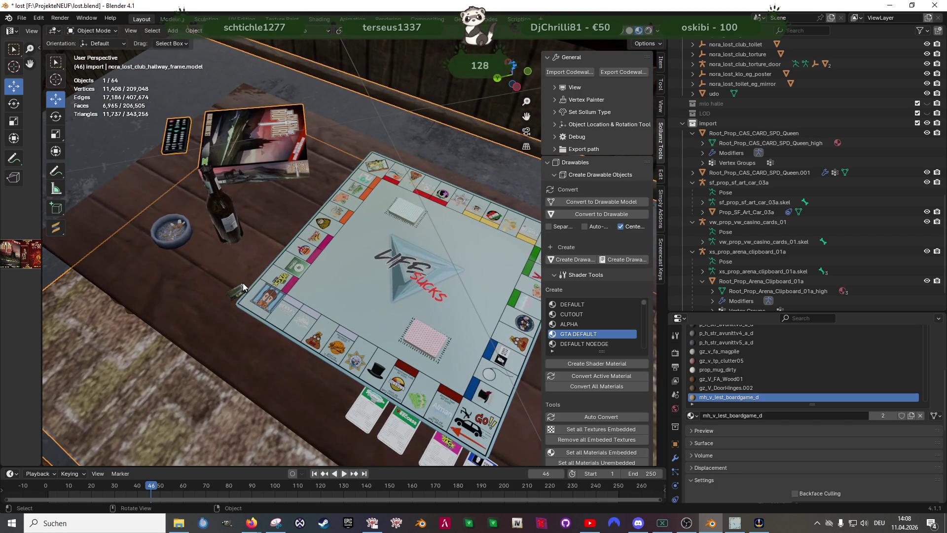
Orbit out around the board, mug and cards and select the card Root_Prop_CAS_CARD_SPD_Queen.001
{"action": "mouse_move", "coordinate": [373, 281]}
{"action": "left_mouse_down"}
{"action": "mouse_move", "coordinate": [338, 264]}
{"action": "mouse_move", "coordinate": [311, 282]}
{"action": "mouse_move", "coordinate": [241, 290]}
{"action": "left_mouse_up"}
{"action": "left_click_drag", "start_coordinate": [376, 286], "coordinate": [323, 364]}
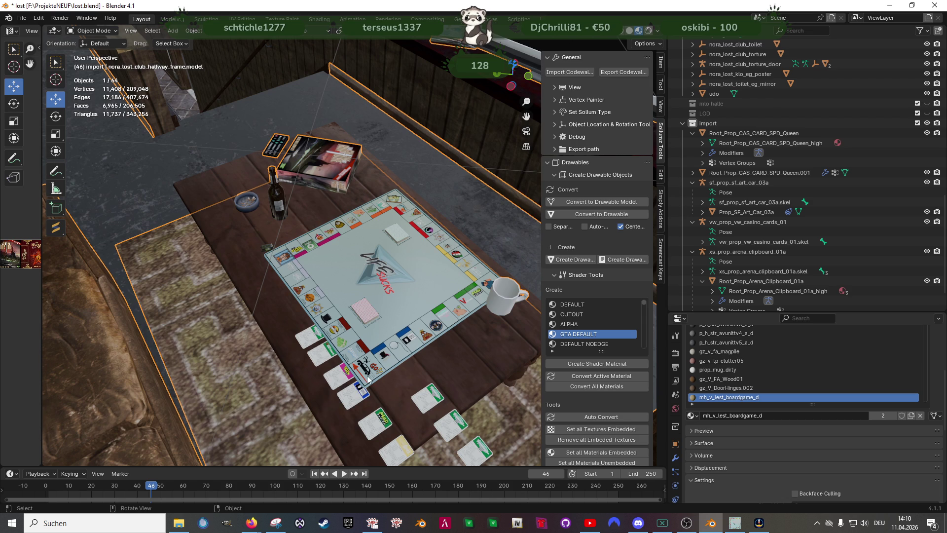
{"action": "left_click_drag", "start_coordinate": [357, 387], "coordinate": [395, 284]}
{"action": "scroll", "coordinate": [368, 308], "scroll_direction": "up", "scroll_amount": 3}
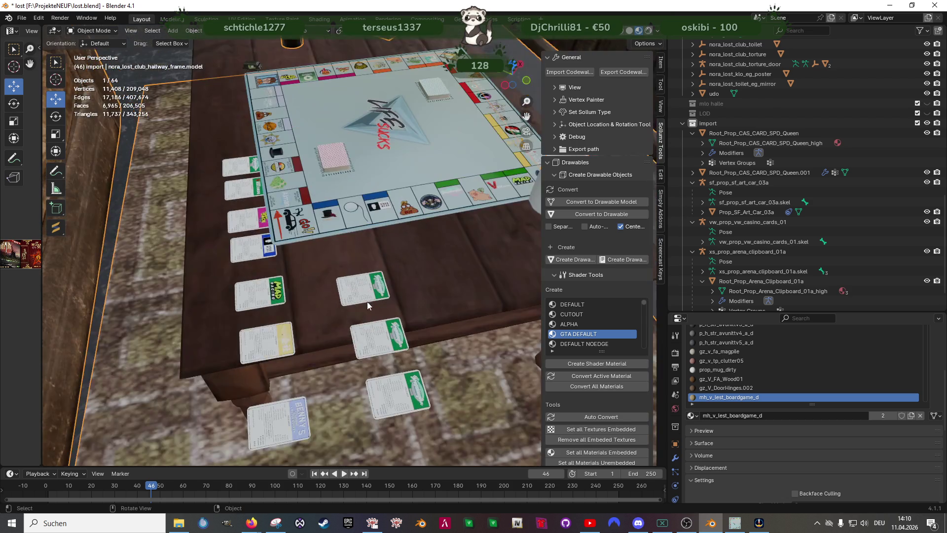
{"action": "scroll", "coordinate": [367, 301], "scroll_direction": "up", "scroll_amount": 2}
{"action": "left_click", "coordinate": [367, 301]}
In Edit Mode, move the first card's UV island onto the Get out of jail free design
{"action": "key", "text": "Tab"}
{"action": "left_click_drag", "start_coordinate": [367, 301], "coordinate": [388, 202]}
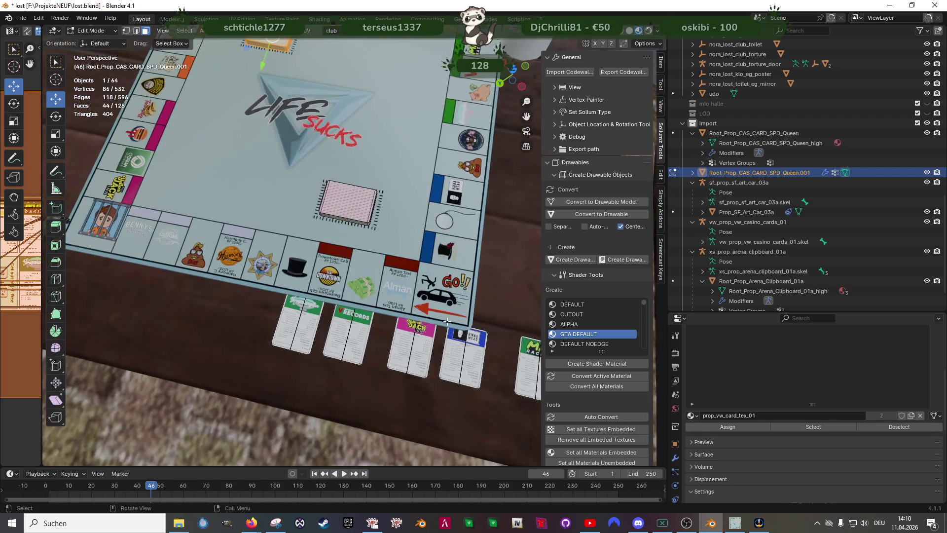
{"action": "key", "text": "l"}
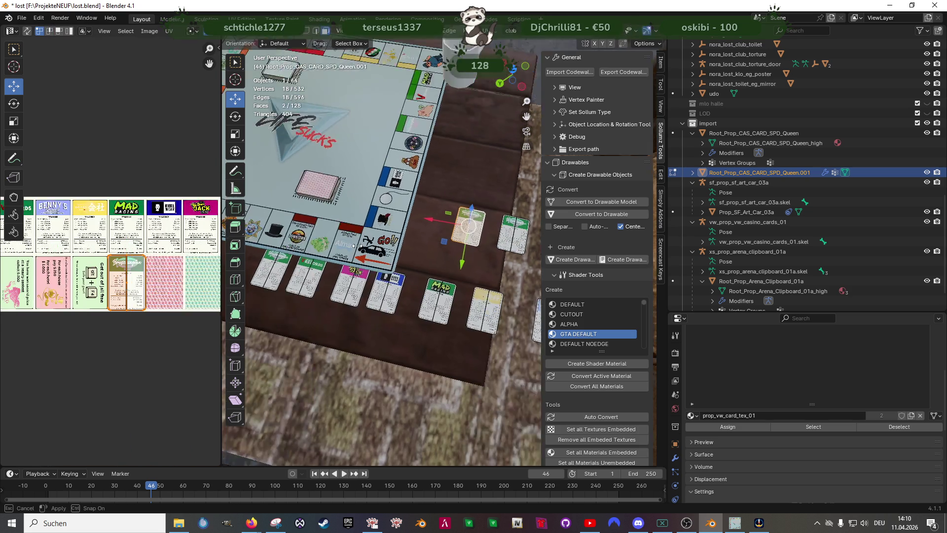
{"action": "left_click_drag", "start_coordinate": [42, 245], "coordinate": [374, 245]}
{"action": "scroll", "coordinate": [225, 301], "scroll_direction": "up", "scroll_amount": 3}
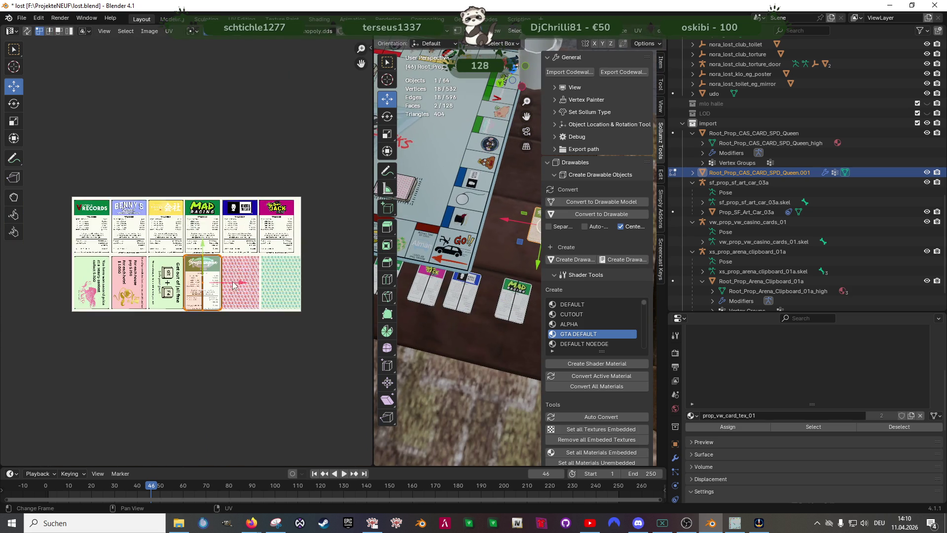
{"action": "scroll", "coordinate": [224, 301], "scroll_direction": "up", "scroll_amount": 2}
{"action": "scroll", "coordinate": [224, 301], "scroll_direction": "up", "scroll_amount": 1}
{"action": "key", "text": "g"}
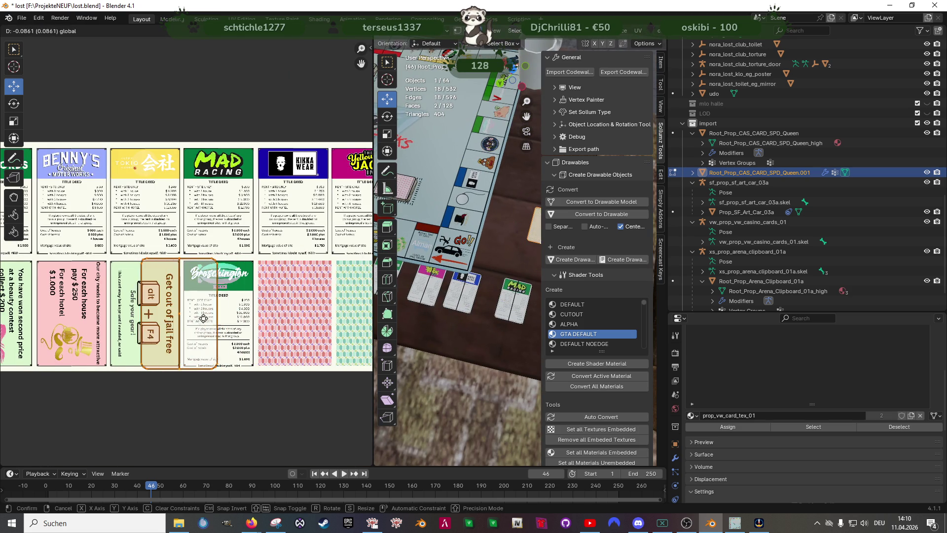
{"action": "left_click", "coordinate": [176, 321]}
{"action": "scroll", "coordinate": [222, 276], "scroll_direction": "up", "scroll_amount": 2}
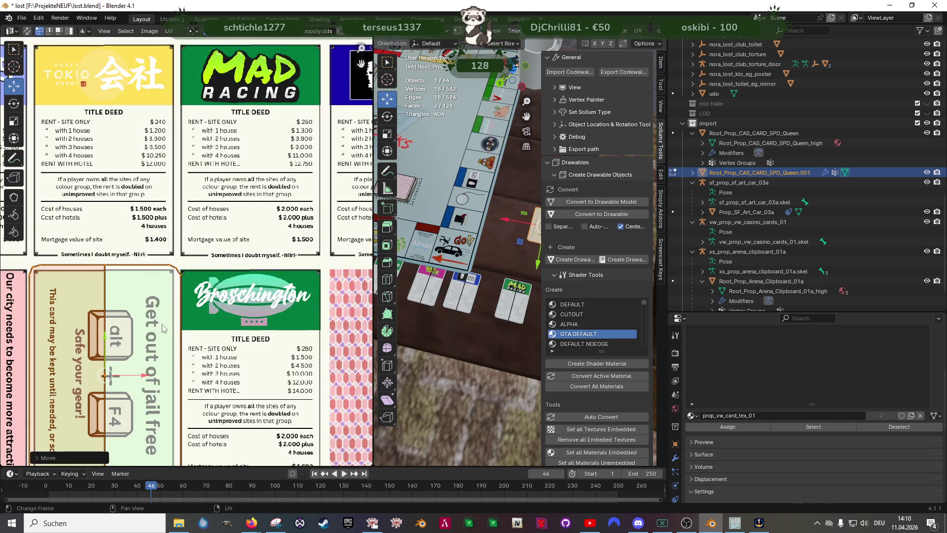
{"action": "scroll", "coordinate": [259, 244], "scroll_direction": "up", "scroll_amount": 1}
{"action": "scroll", "coordinate": [259, 244], "scroll_direction": "up", "scroll_amount": 2}
{"action": "key", "text": "g"}
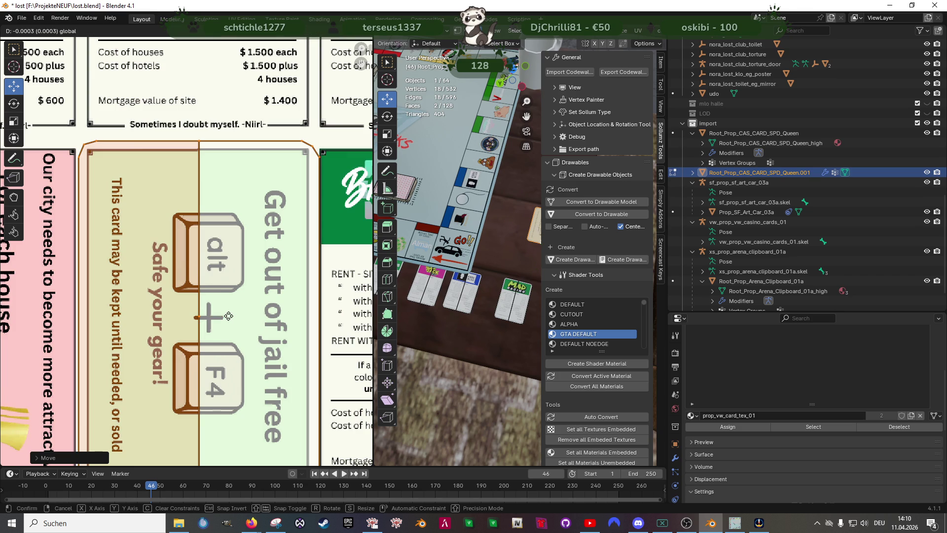
{"action": "left_click", "coordinate": [229, 315]}
Map the neighbouring card's UV island onto the pink house-and-hotel repair card design
{"action": "scroll", "coordinate": [228, 316], "scroll_direction": "down", "scroll_amount": 5}
{"action": "scroll", "coordinate": [244, 304], "scroll_direction": "down", "scroll_amount": 1}
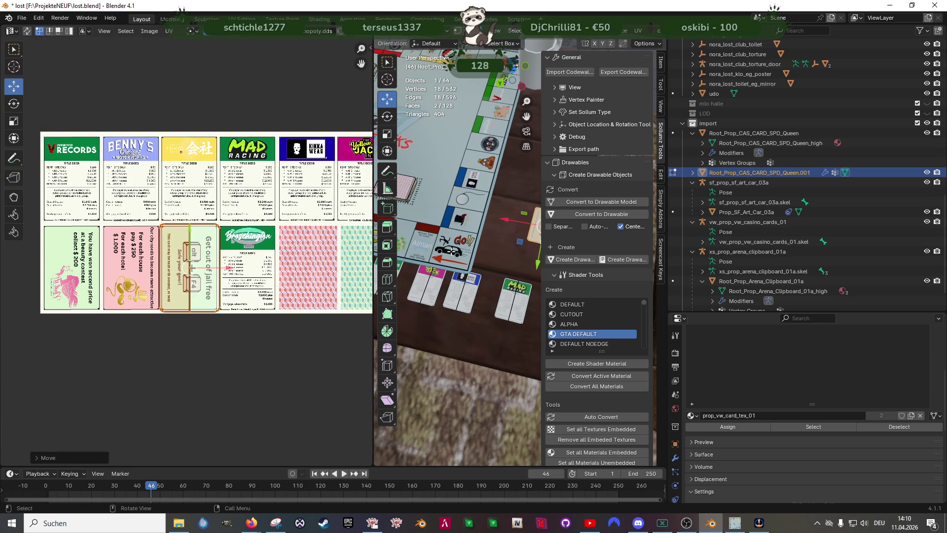
{"action": "left_click_drag", "start_coordinate": [373, 252], "coordinate": [140, 252]}
{"action": "scroll", "coordinate": [338, 241], "scroll_direction": "down", "scroll_amount": 3}
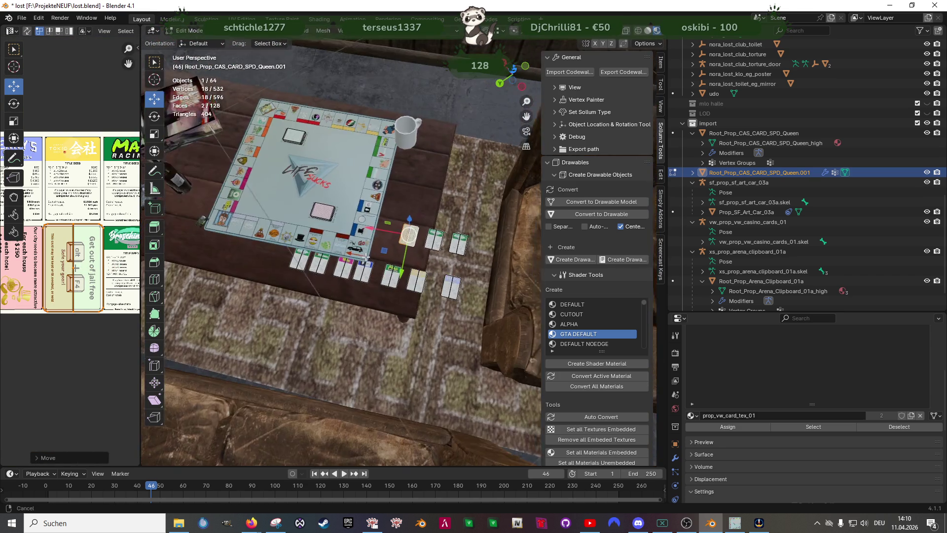
{"action": "scroll", "coordinate": [338, 240], "scroll_direction": "up", "scroll_amount": 6}
{"action": "key", "text": "KP_Decimal"}
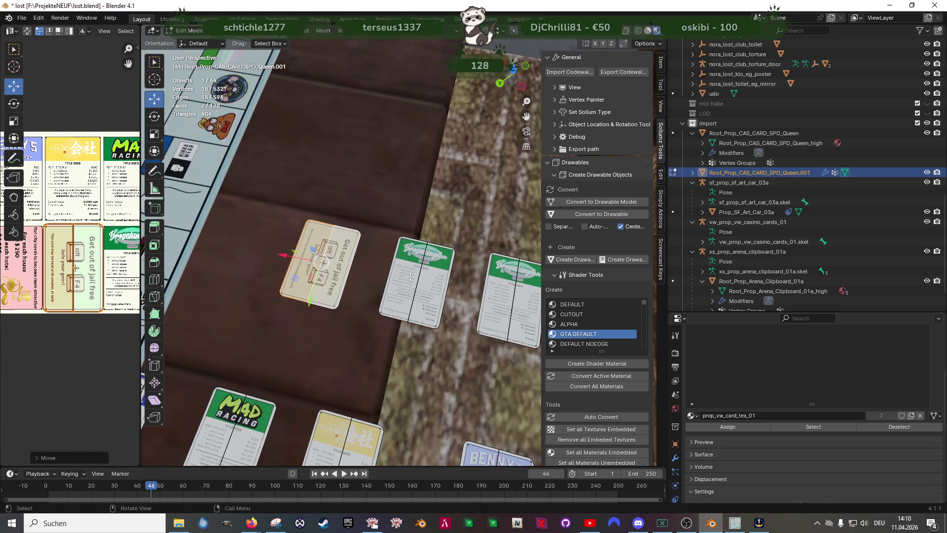
{"action": "scroll", "coordinate": [281, 268], "scroll_direction": "up", "scroll_amount": 5}
{"action": "scroll", "coordinate": [281, 268], "scroll_direction": "down", "scroll_amount": 5}
{"action": "mouse_move", "coordinate": [281, 268]}
{"action": "left_mouse_down"}
{"action": "mouse_move", "coordinate": [358, 289]}
{"action": "mouse_move", "coordinate": [424, 325]}
{"action": "left_mouse_up"}
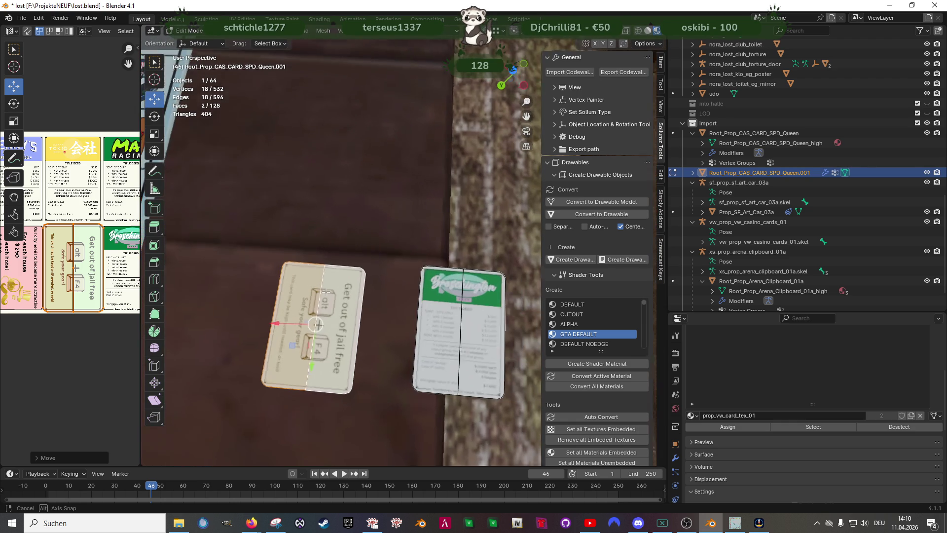
{"action": "key", "text": "alt+a"}
{"action": "key", "text": "l"}
{"action": "scroll", "coordinate": [134, 276], "scroll_direction": "down", "scroll_amount": 2}
{"action": "scroll", "coordinate": [134, 276], "scroll_direction": "down", "scroll_amount": 1}
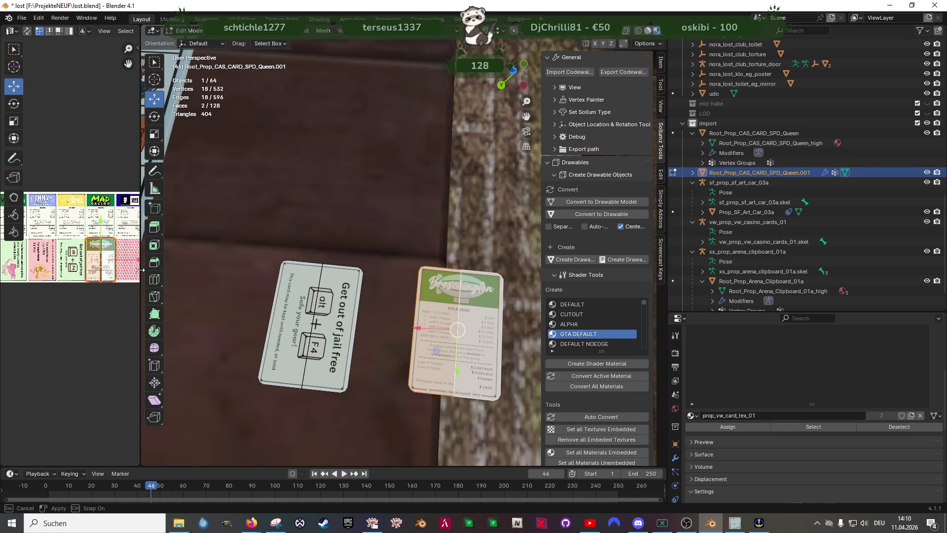
{"action": "left_click_drag", "start_coordinate": [140, 270], "coordinate": [283, 270]}
{"action": "key", "text": "g"}
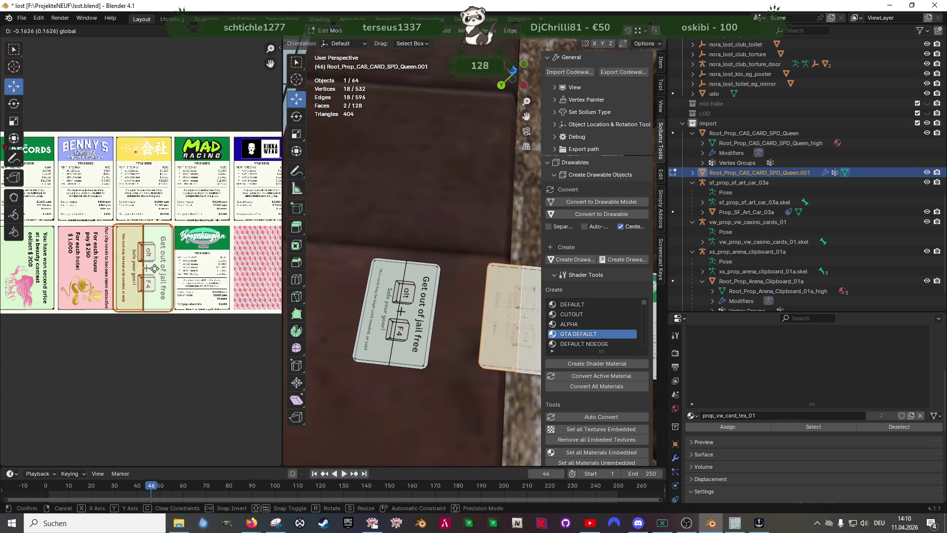
{"action": "left_click", "coordinate": [95, 275]}
{"action": "scroll", "coordinate": [95, 275], "scroll_direction": "up", "scroll_amount": 3}
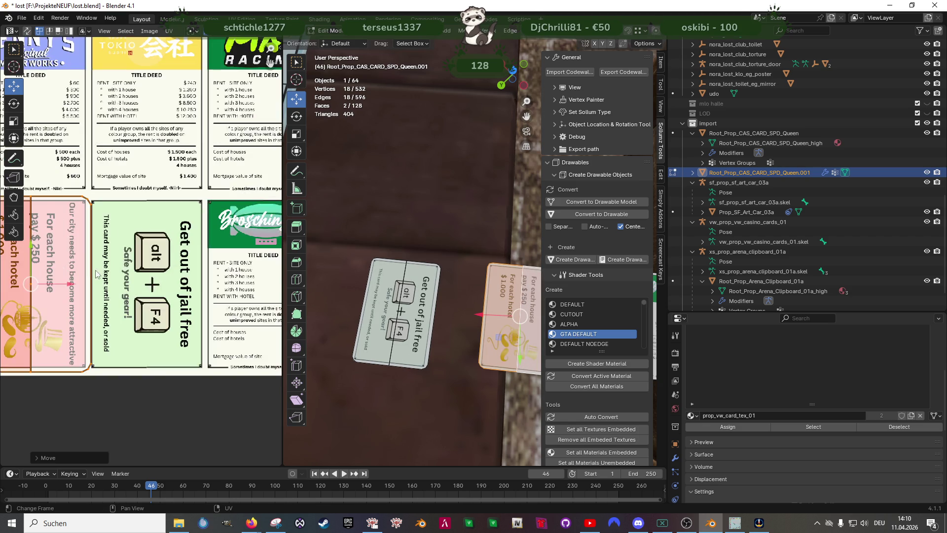
{"action": "scroll", "coordinate": [177, 276], "scroll_direction": "left", "scroll_amount": 4}
{"action": "key", "text": "g"}
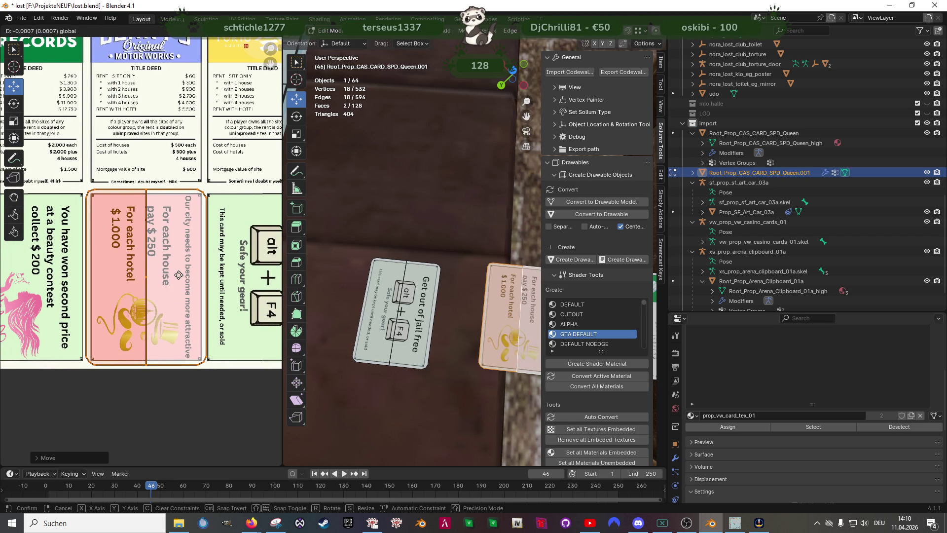
{"action": "left_click", "coordinate": [178, 275]}
{"action": "scroll", "coordinate": [377, 293], "scroll_direction": "down", "scroll_amount": 5}
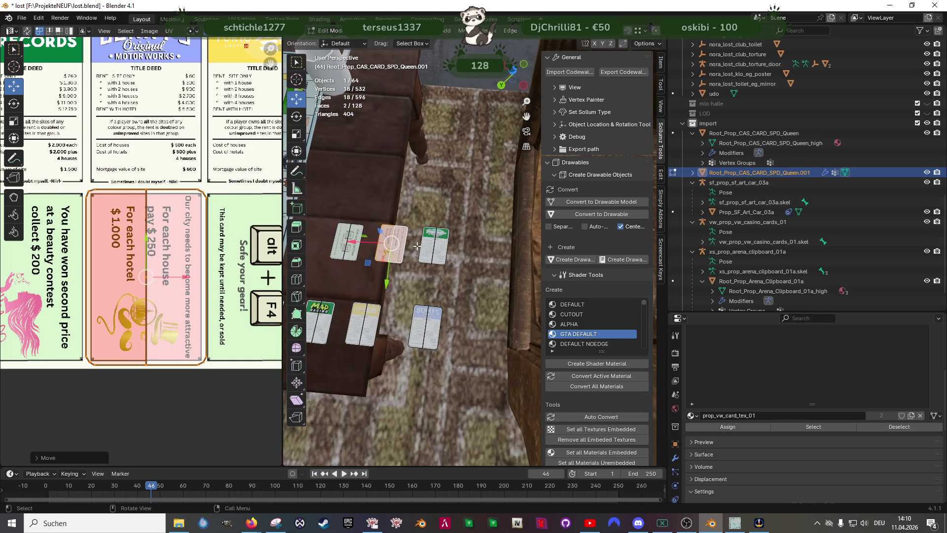
Map the third card onto the green won-second-price card design and return to Object Mode
{"action": "left_click", "coordinate": [434, 244]}
{"action": "scroll", "coordinate": [207, 227], "scroll_direction": "down", "scroll_amount": 3}
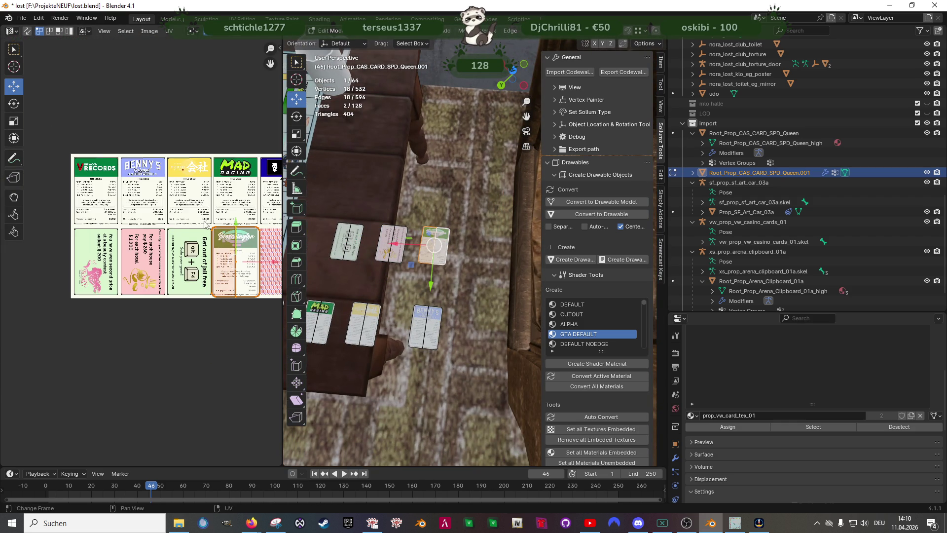
{"action": "key", "text": "g"}
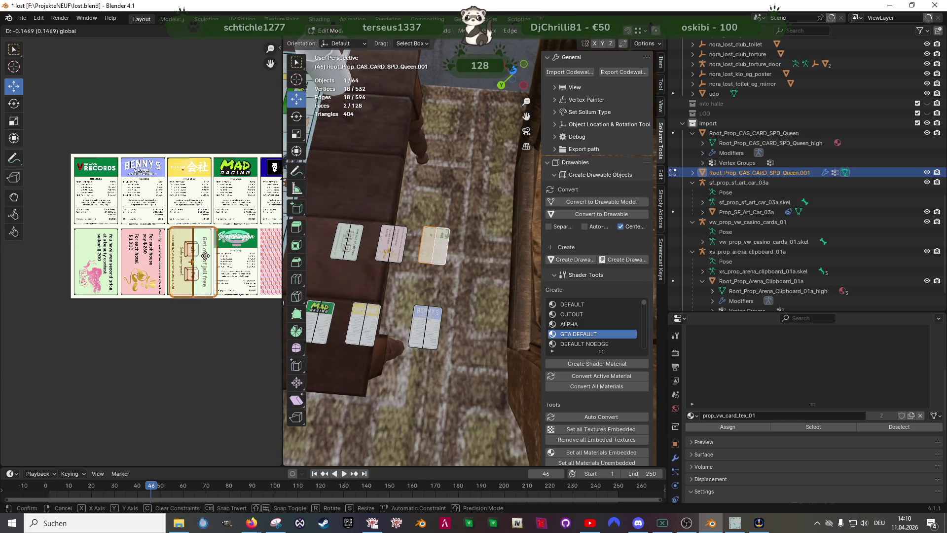
{"action": "left_click", "coordinate": [118, 255]}
{"action": "scroll", "coordinate": [118, 256], "scroll_direction": "up", "scroll_amount": 4}
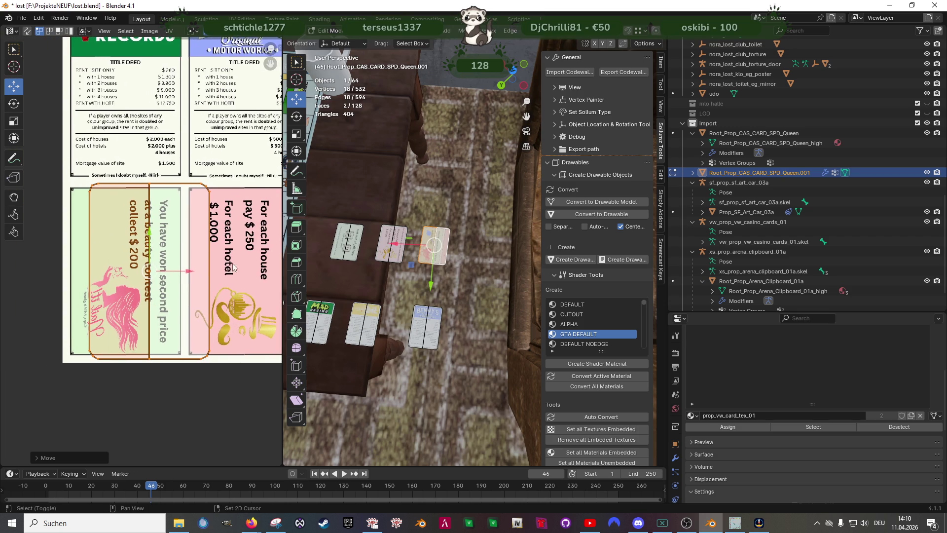
{"action": "key", "text": "g"}
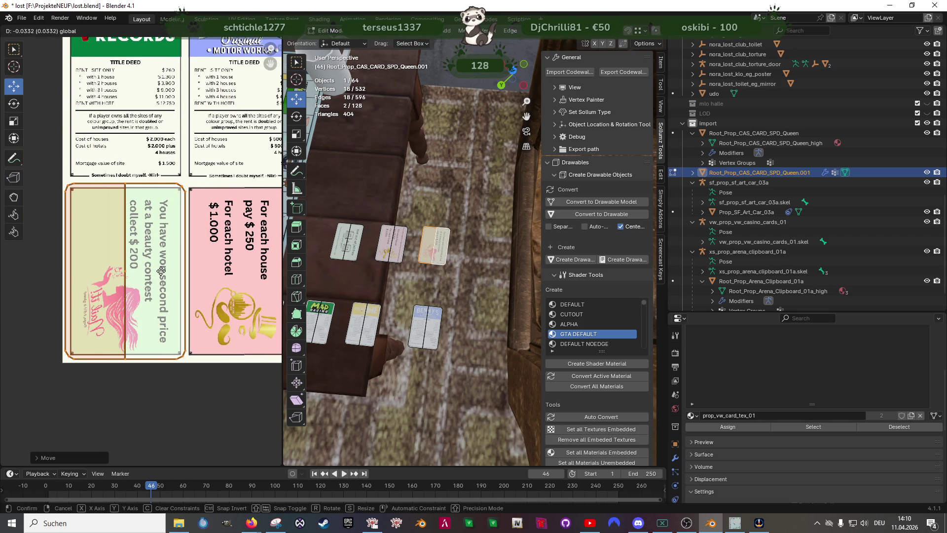
{"action": "left_click", "coordinate": [162, 270]}
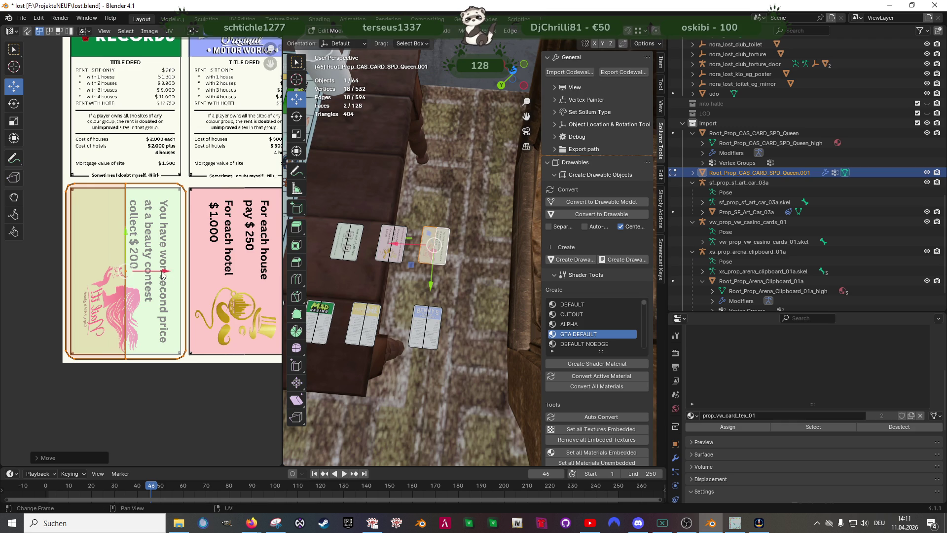
{"action": "scroll", "coordinate": [476, 304], "scroll_direction": "down", "scroll_amount": 3}
{"action": "key", "text": "Tab"}
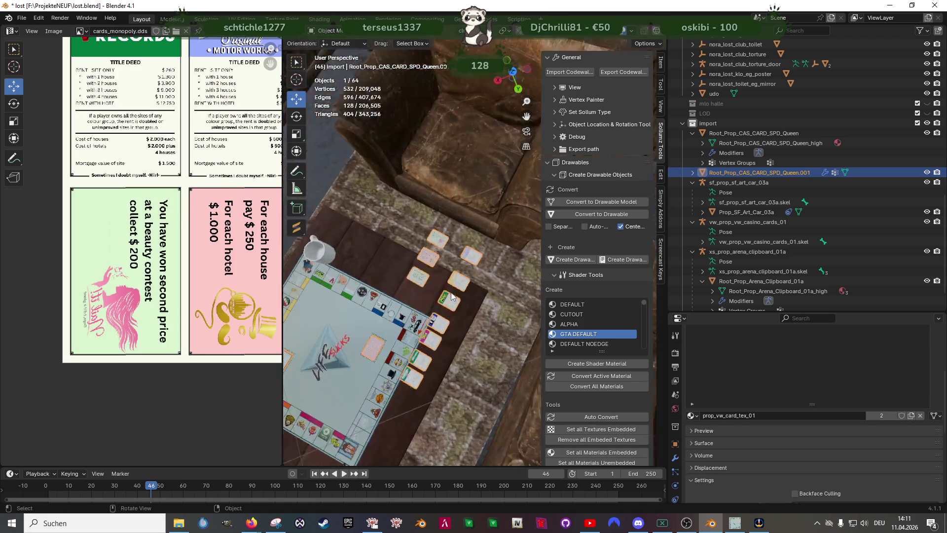
Inspect the textured cards beside the LIFE SUCKS board and select the Prop_SF_Art_Car_03a car
{"action": "scroll", "coordinate": [369, 297], "scroll_direction": "up", "scroll_amount": 5}
{"action": "scroll", "coordinate": [369, 297], "scroll_direction": "down", "scroll_amount": 3}
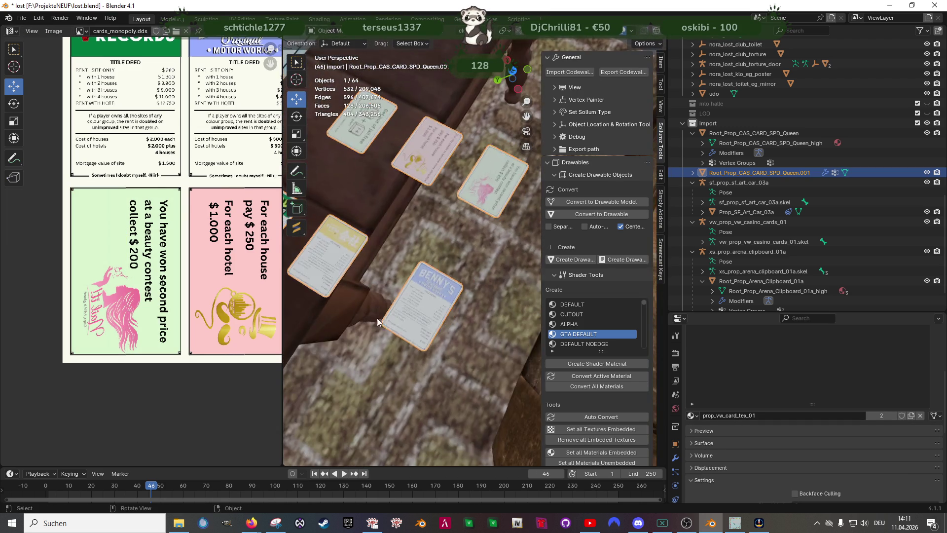
{"action": "scroll", "coordinate": [413, 321], "scroll_direction": "up", "scroll_amount": 5}
{"action": "scroll", "coordinate": [413, 321], "scroll_direction": "down", "scroll_amount": 3}
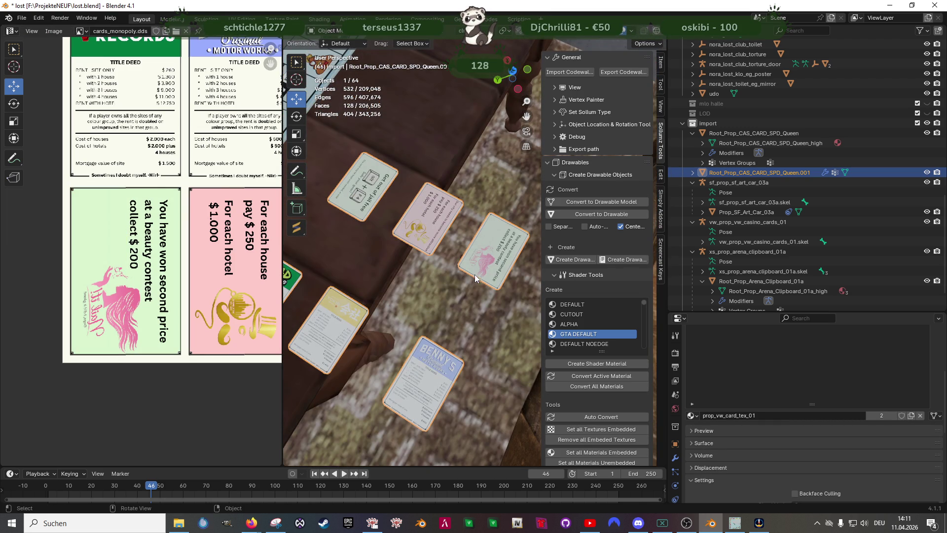
{"action": "scroll", "coordinate": [428, 284], "scroll_direction": "down", "scroll_amount": 4}
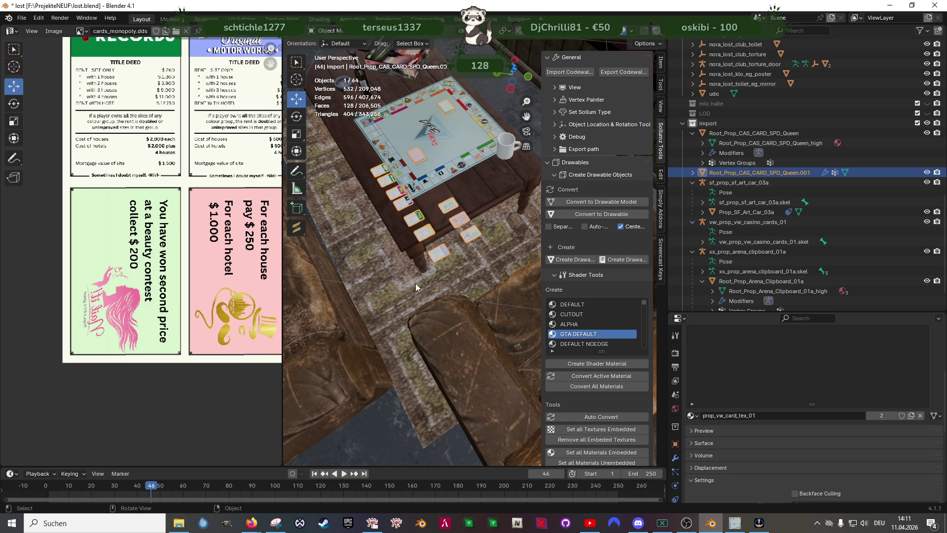
{"action": "scroll", "coordinate": [398, 270], "scroll_direction": "up", "scroll_amount": 3}
{"action": "left_click_drag", "start_coordinate": [283, 255], "coordinate": [156, 254]}
{"action": "scroll", "coordinate": [222, 255], "scroll_direction": "up", "scroll_amount": 5}
{"action": "mouse_move", "coordinate": [222, 255]}
{"action": "left_mouse_down"}
{"action": "mouse_move", "coordinate": [409, 280]}
{"action": "mouse_move", "coordinate": [286, 298]}
{"action": "left_mouse_up"}
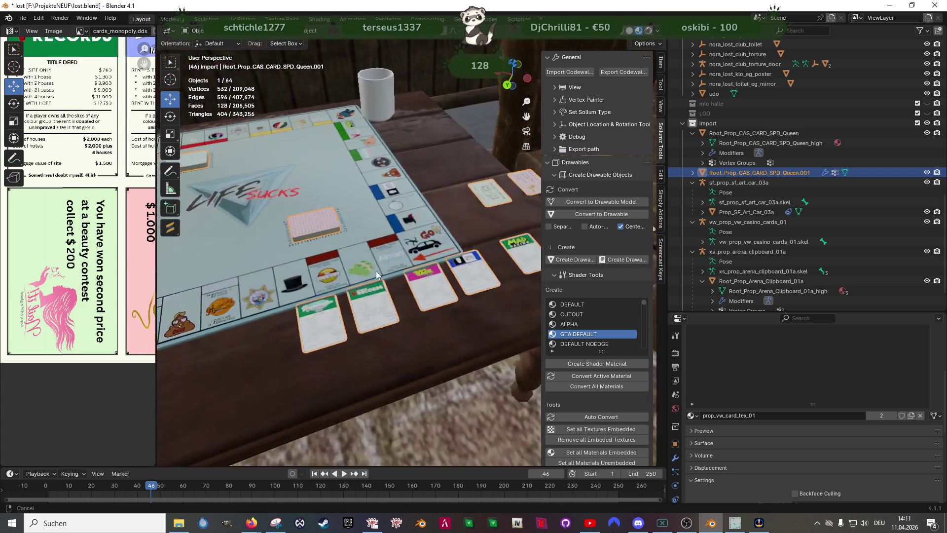
{"action": "left_click", "coordinate": [285, 297]}
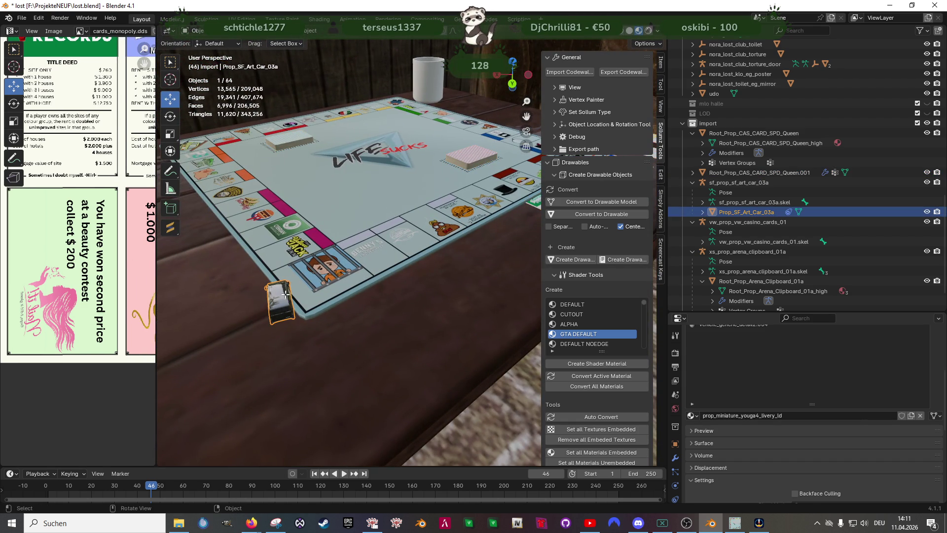
In Edit Mode, move and rotate the car onto the jail corner square, nudging it about 0.005 m along X
{"action": "key", "text": "Tab"}
{"action": "scroll", "coordinate": [298, 290], "scroll_direction": "up", "scroll_amount": 3}
{"action": "key", "text": "KP_Decimal"}
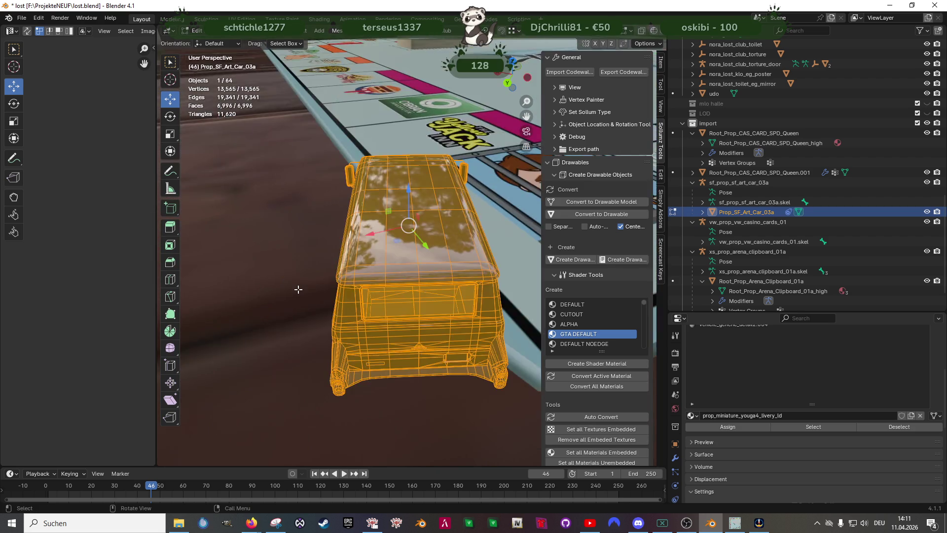
{"action": "left_click_drag", "start_coordinate": [298, 289], "coordinate": [418, 307]}
{"action": "mouse_move", "coordinate": [411, 259]}
{"action": "left_mouse_down"}
{"action": "mouse_move", "coordinate": [363, 180]}
{"action": "mouse_move", "coordinate": [411, 321]}
{"action": "left_mouse_up"}
{"action": "key", "text": "shift+space"}
{"action": "left_click", "coordinate": [362, 196]}
{"action": "key", "text": "shift+space"}
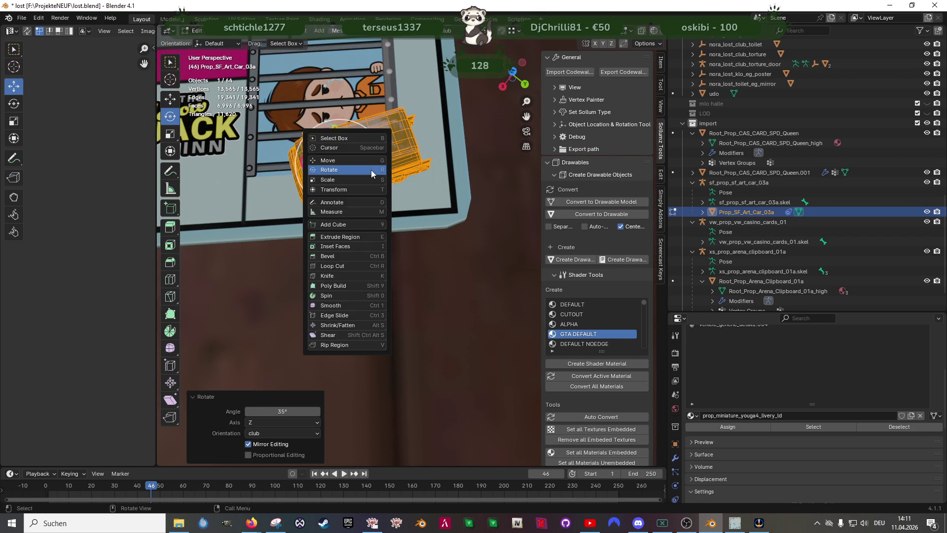
{"action": "left_click", "coordinate": [346, 182]}
{"action": "left_click_drag", "start_coordinate": [384, 165], "coordinate": [377, 170]}
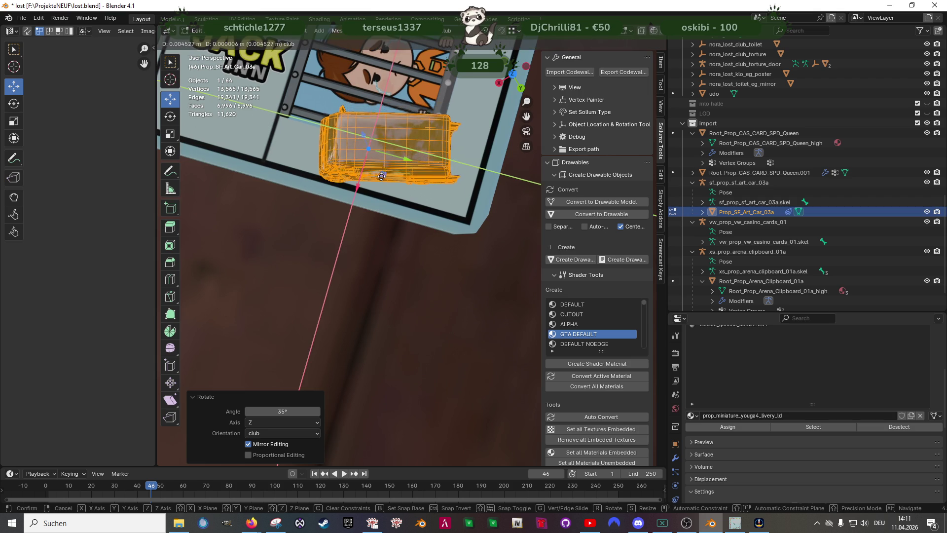
{"action": "scroll", "coordinate": [355, 200], "scroll_direction": "down", "scroll_amount": 4}
{"action": "scroll", "coordinate": [392, 239], "scroll_direction": "down", "scroll_amount": 3}
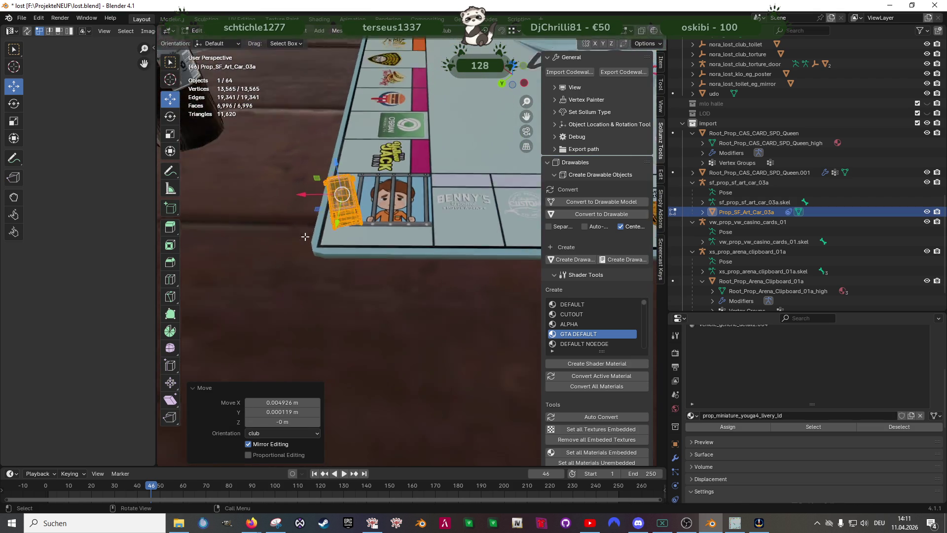
Return to Object Mode and pull back to view the whole Monopoly board on the table
{"action": "key", "text": "Tab"}
{"action": "left_click_drag", "start_coordinate": [417, 263], "coordinate": [429, 219]}
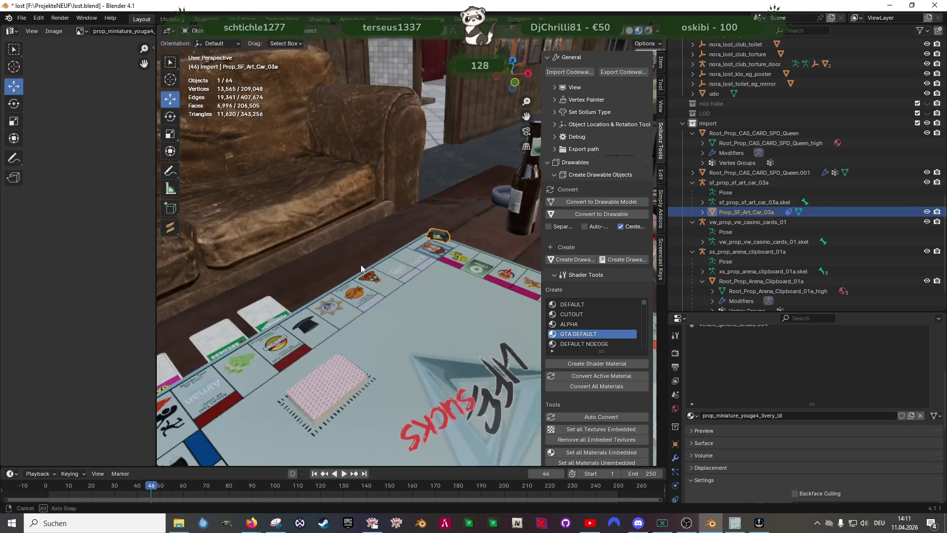
{"action": "scroll", "coordinate": [414, 259], "scroll_direction": "down", "scroll_amount": 3}
{"action": "left_click_drag", "start_coordinate": [414, 260], "coordinate": [290, 275]}
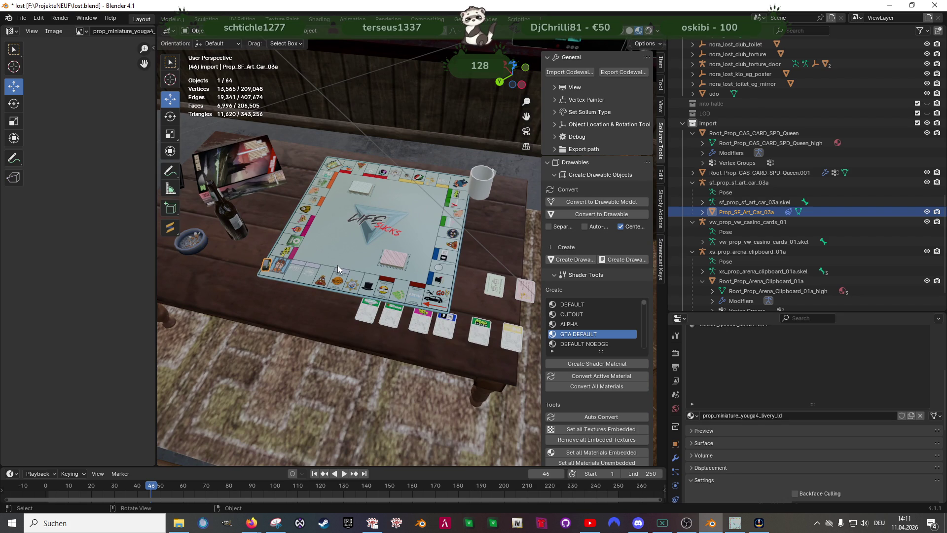
Switch to the Forge browser window and search the prop library for 'dice'
{"action": "mouse_move", "coordinate": [251, 523]}
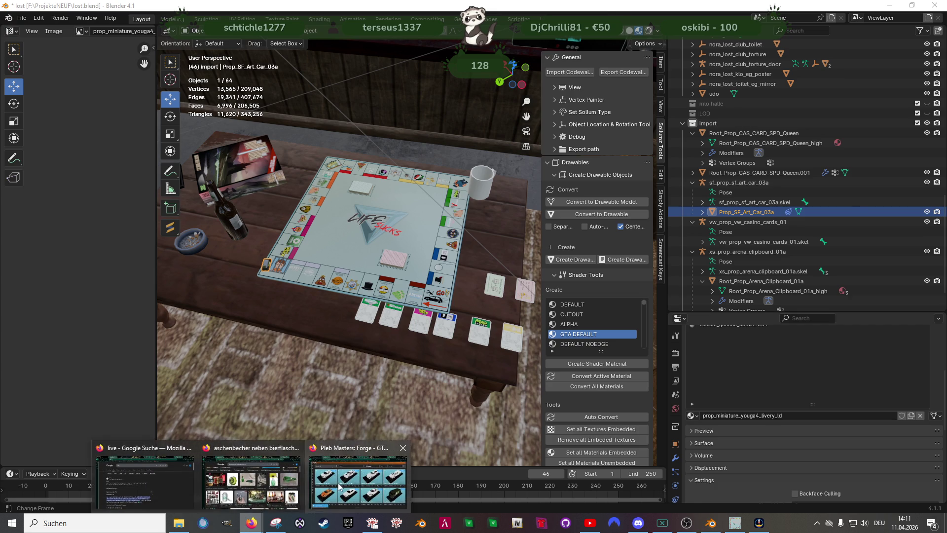
{"action": "left_click", "coordinate": [357, 483]}
{"action": "double_click", "coordinate": [310, 98]}
{"action": "type", "text": "dice"}
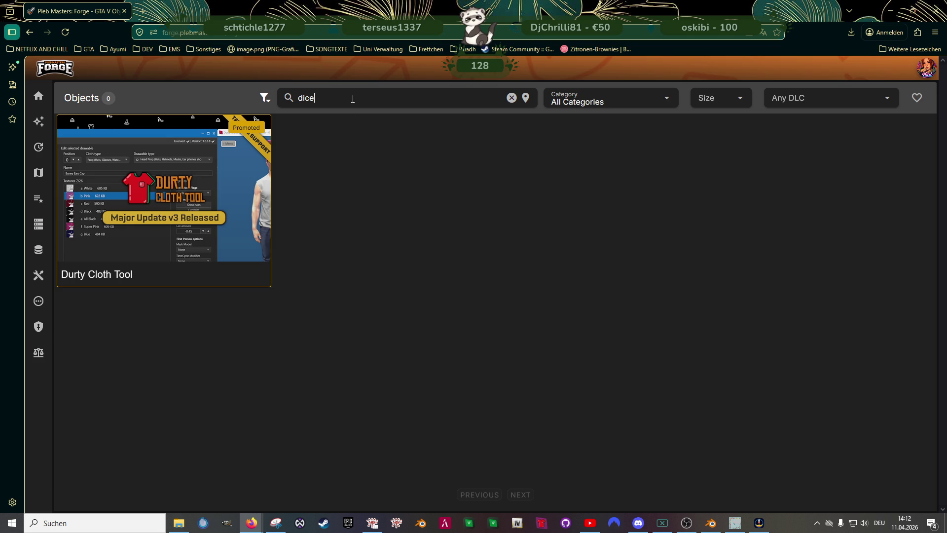
Search for 'cube', browse the results, then replace the query with 'casino'
{"action": "key", "text": "BackSpace"}
{"action": "key", "text": "BackSpace"}
{"action": "key", "text": "BackSpace"}
{"action": "key", "text": "BackSpace"}
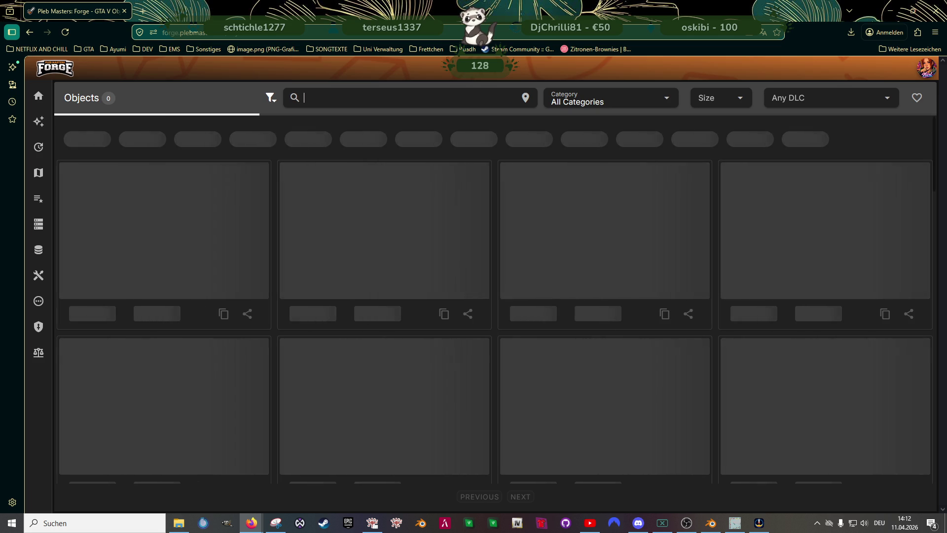
{"action": "type", "text": "cube"}
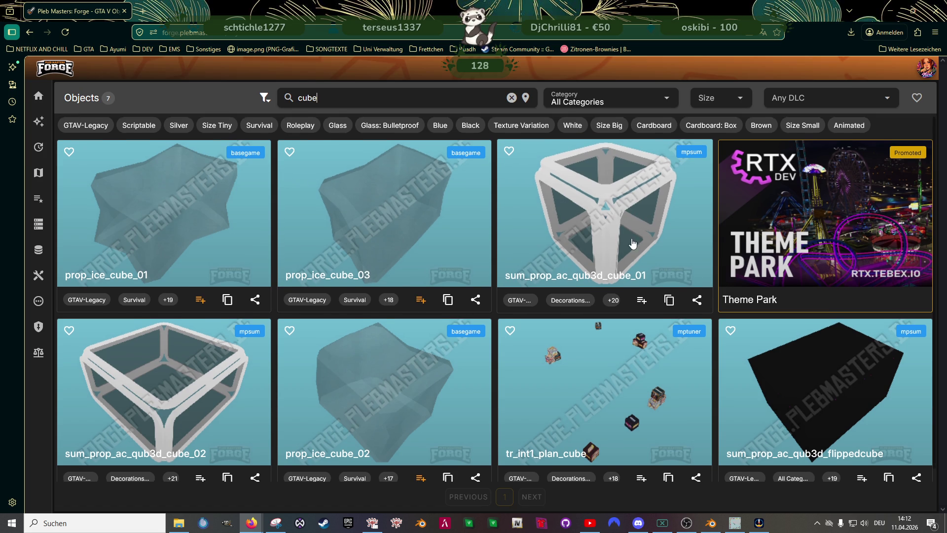
{"action": "scroll", "coordinate": [636, 227], "scroll_direction": "down", "scroll_amount": 1}
{"action": "scroll", "coordinate": [565, 372], "scroll_direction": "up", "scroll_amount": 1}
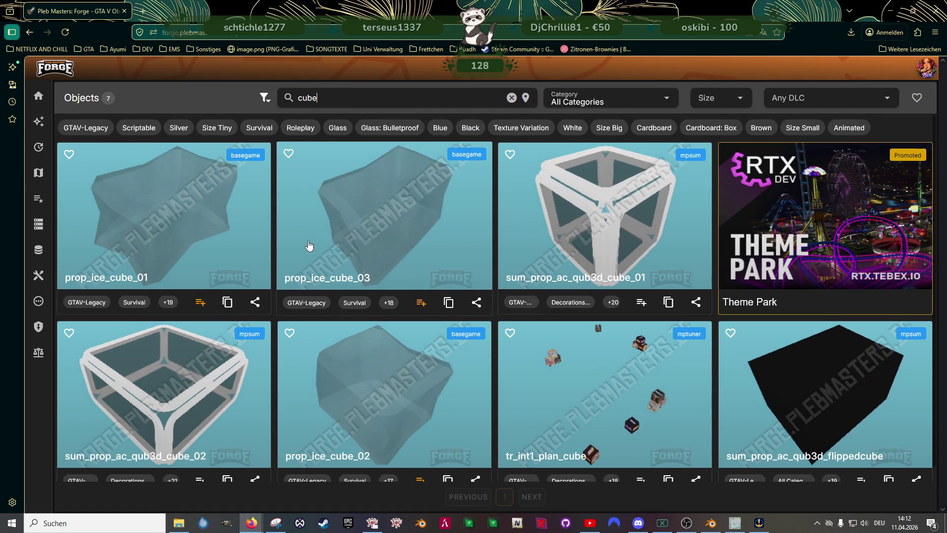
{"action": "scroll", "coordinate": [393, 335], "scroll_direction": "down", "scroll_amount": 1}
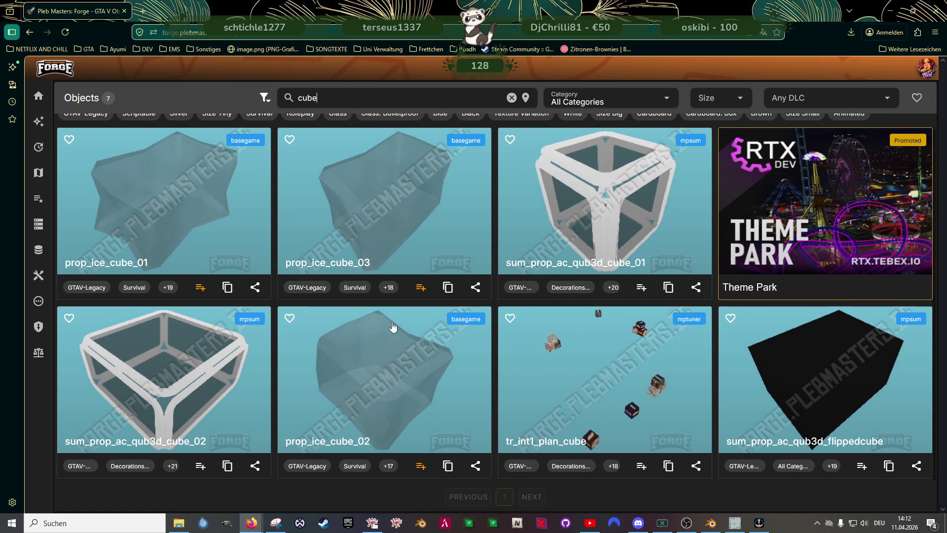
{"action": "scroll", "coordinate": [392, 337], "scroll_direction": "up", "scroll_amount": 1}
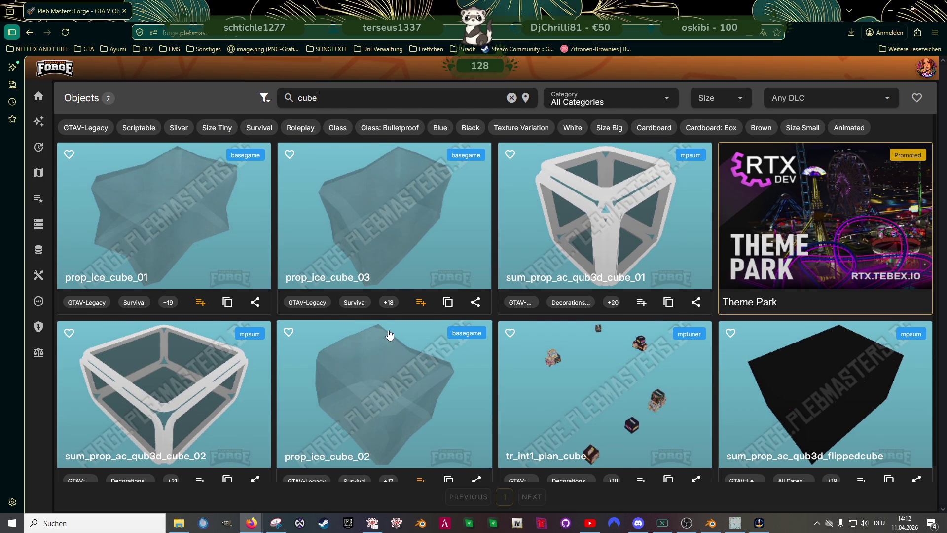
{"action": "double_click", "coordinate": [338, 100]}
{"action": "type", "text": "casino"}
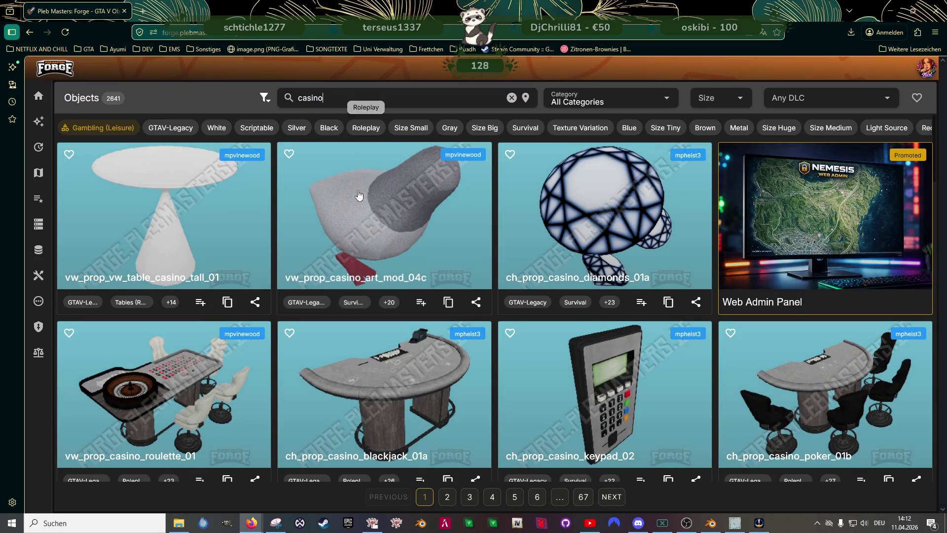
Scroll through the casino results and open page 2 of 67, browsing its props
{"action": "scroll", "coordinate": [360, 212], "scroll_direction": "down", "scroll_amount": 1}
{"action": "scroll", "coordinate": [360, 226], "scroll_direction": "down", "scroll_amount": 3}
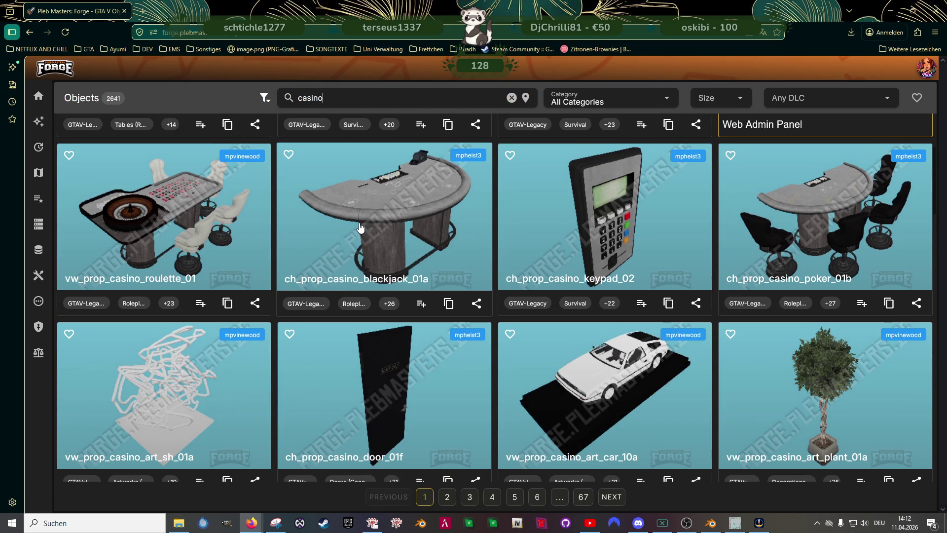
{"action": "scroll", "coordinate": [360, 226], "scroll_direction": "down", "scroll_amount": 3}
{"action": "scroll", "coordinate": [360, 227], "scroll_direction": "down", "scroll_amount": 4}
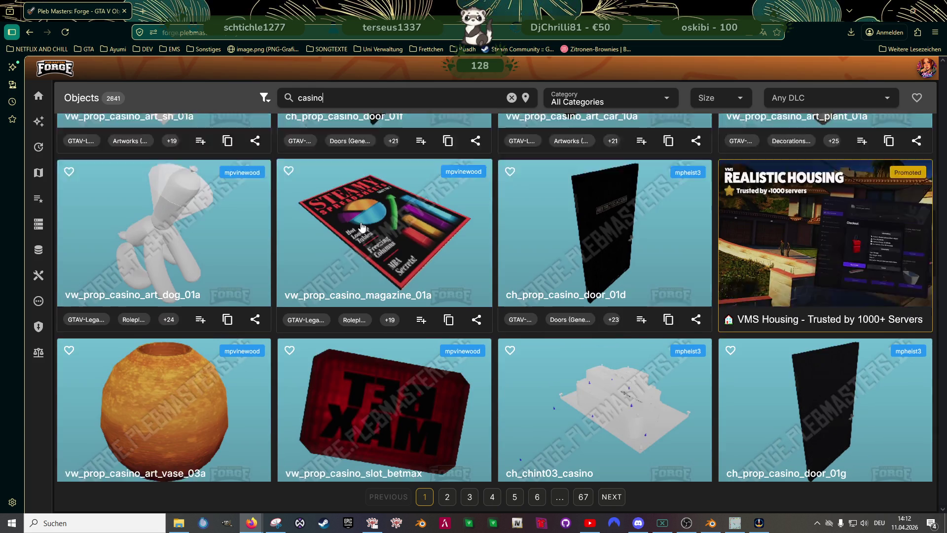
{"action": "scroll", "coordinate": [362, 235], "scroll_direction": "down", "scroll_amount": 1}
{"action": "scroll", "coordinate": [363, 234], "scroll_direction": "down", "scroll_amount": 2}
{"action": "scroll", "coordinate": [362, 234], "scroll_direction": "down", "scroll_amount": 3}
{"action": "scroll", "coordinate": [363, 233], "scroll_direction": "down", "scroll_amount": 2}
{"action": "scroll", "coordinate": [371, 248], "scroll_direction": "down", "scroll_amount": 2}
{"action": "scroll", "coordinate": [370, 248], "scroll_direction": "down", "scroll_amount": 2}
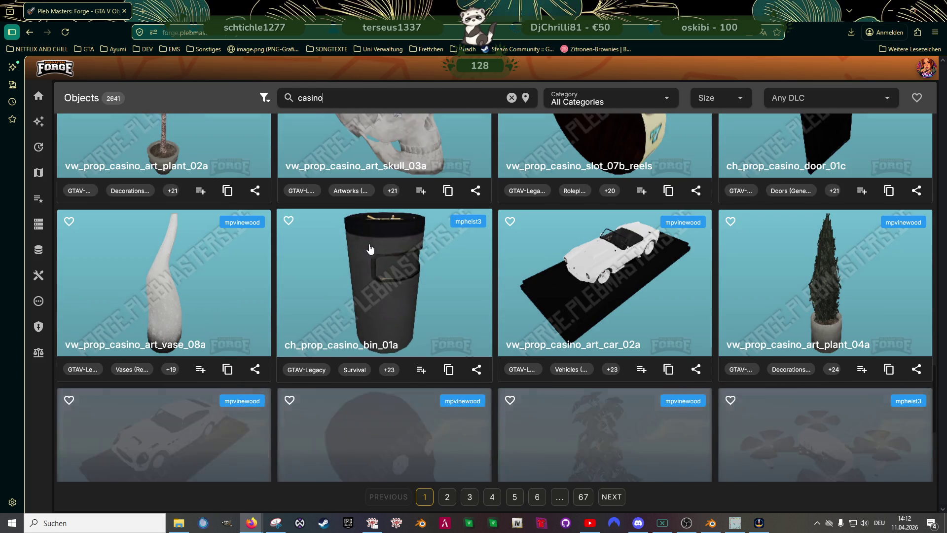
{"action": "scroll", "coordinate": [371, 248], "scroll_direction": "down", "scroll_amount": 3}
{"action": "scroll", "coordinate": [371, 248], "scroll_direction": "down", "scroll_amount": 1}
{"action": "scroll", "coordinate": [371, 248], "scroll_direction": "down", "scroll_amount": 2}
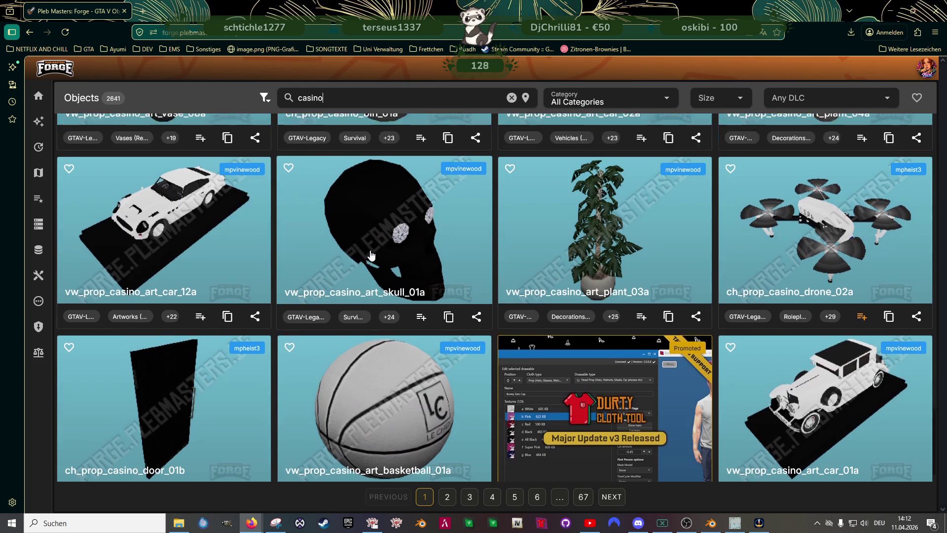
{"action": "left_click", "coordinate": [616, 497]}
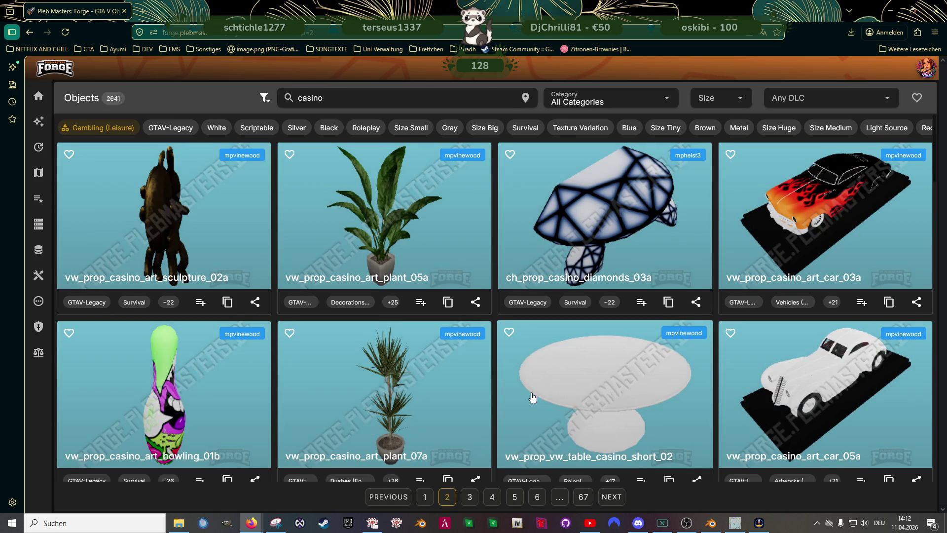
{"action": "scroll", "coordinate": [532, 395], "scroll_direction": "down", "scroll_amount": 4}
{"action": "scroll", "coordinate": [531, 393], "scroll_direction": "down", "scroll_amount": 1}
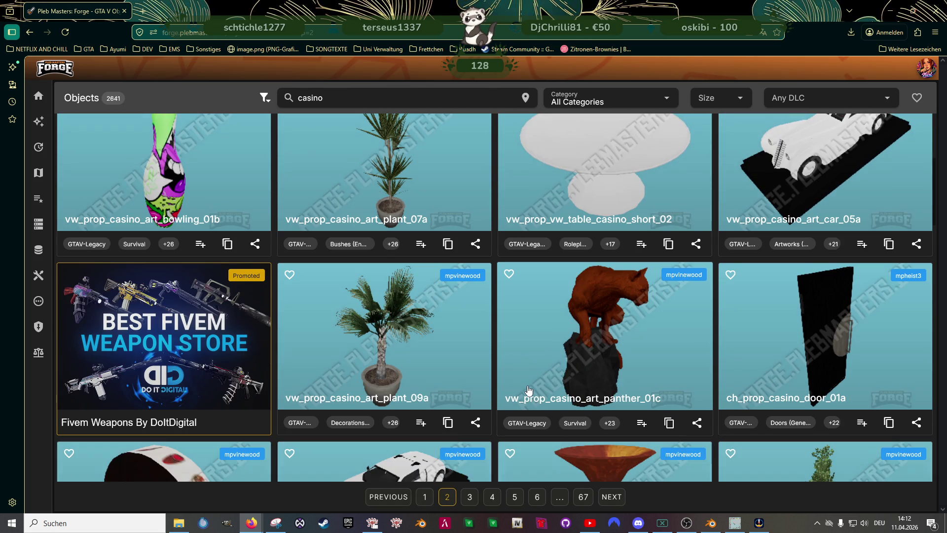
{"action": "scroll", "coordinate": [529, 392], "scroll_direction": "down", "scroll_amount": 3}
{"action": "scroll", "coordinate": [528, 390], "scroll_direction": "down", "scroll_amount": 2}
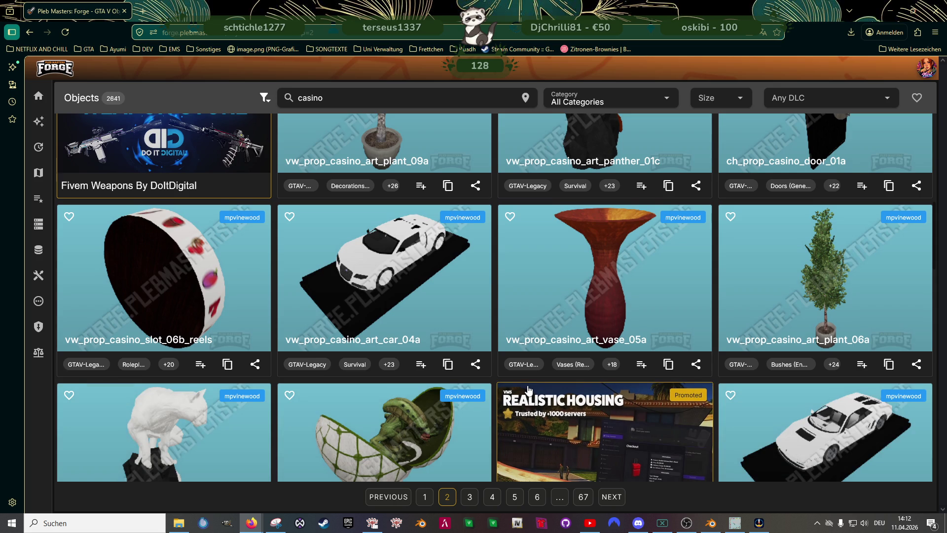
{"action": "scroll", "coordinate": [528, 391], "scroll_direction": "down", "scroll_amount": 4}
{"action": "scroll", "coordinate": [528, 390], "scroll_direction": "down", "scroll_amount": 4}
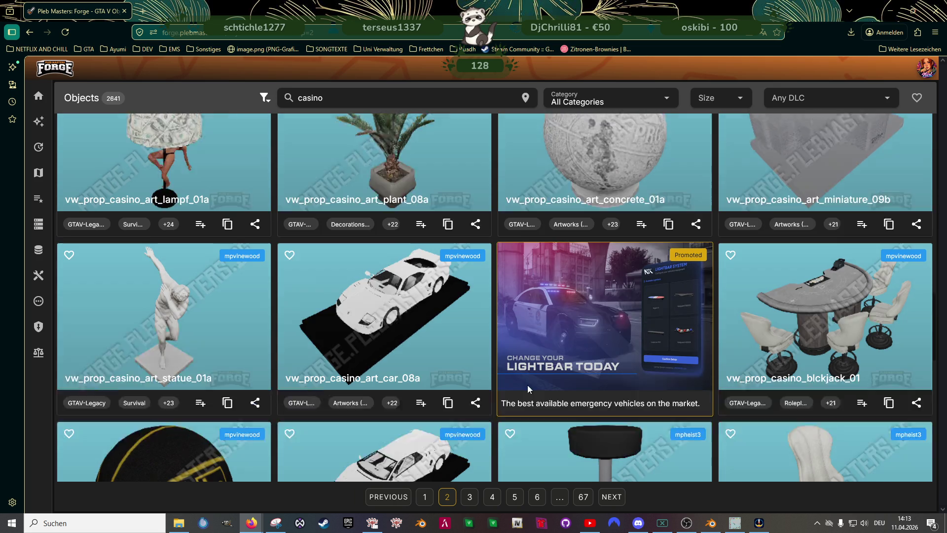
{"action": "scroll", "coordinate": [528, 387], "scroll_direction": "down", "scroll_amount": 4}
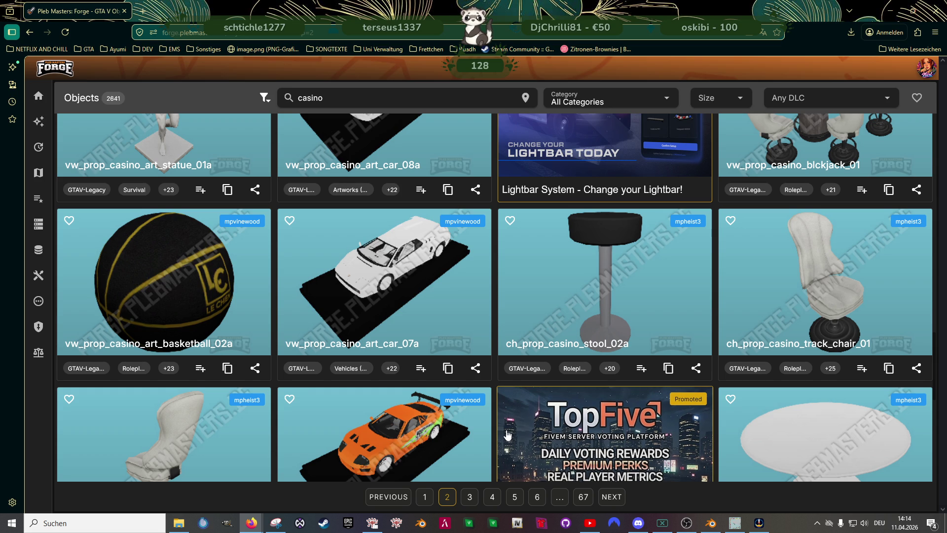
Scroll page 2 down to the vw_prop_vw_casino_cards_01 deck, then return to the Blender table scene
{"action": "scroll", "coordinate": [329, 379], "scroll_direction": "down", "scroll_amount": 8}
{"action": "scroll", "coordinate": [329, 379], "scroll_direction": "down", "scroll_amount": 1}
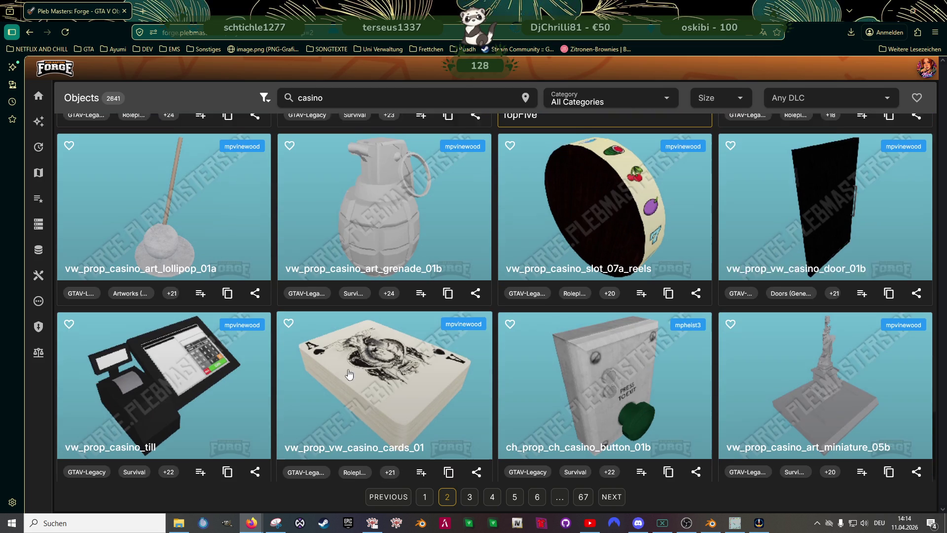
{"action": "scroll", "coordinate": [372, 389], "scroll_direction": "up", "scroll_amount": 3}
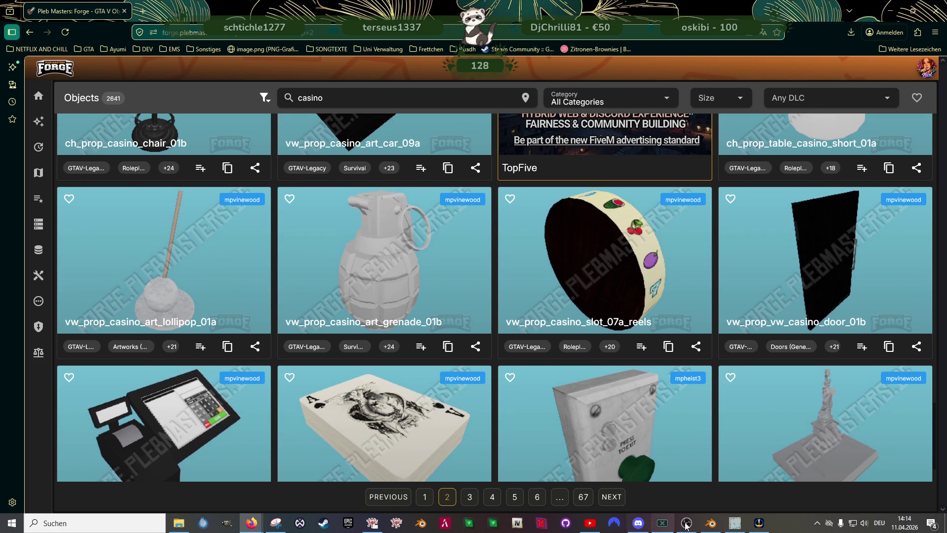
{"action": "key", "text": "alt+Tab"}
{"action": "scroll", "coordinate": [427, 311], "scroll_direction": "up", "scroll_amount": 5}
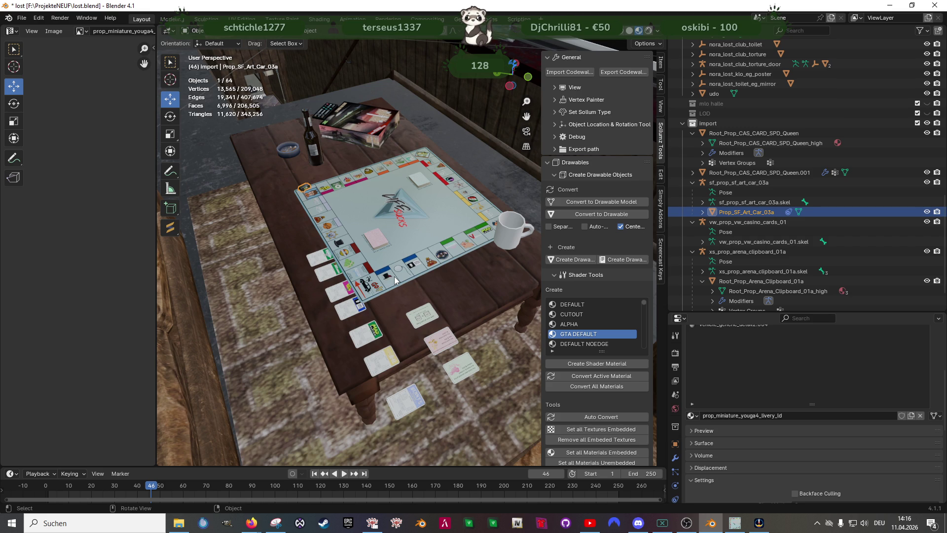
Switch from Blender to the Google 'cluedo' search results in Firefox
{"action": "key", "text": "alt+Tab"}
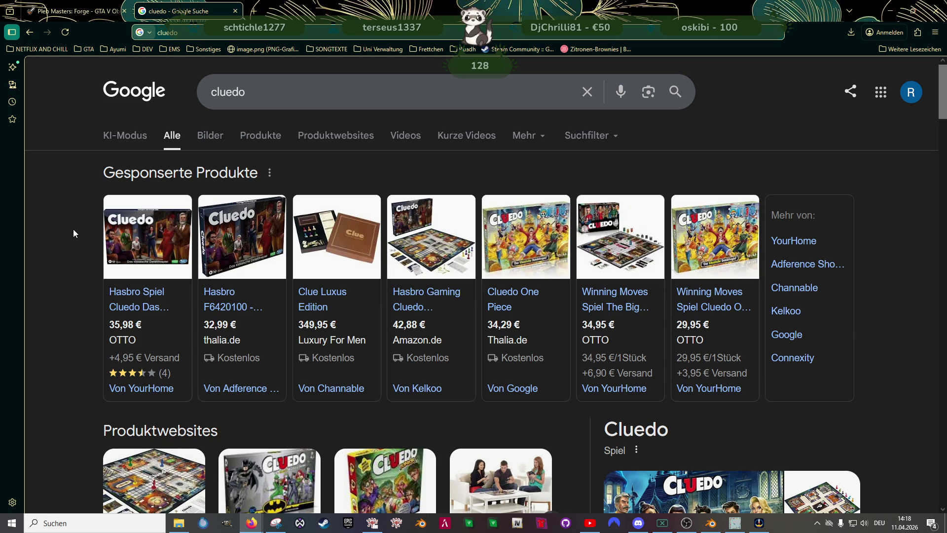
Change the Google query to 'cluedo spielfiguren' and run the search
{"action": "left_click", "coordinate": [256, 92]}
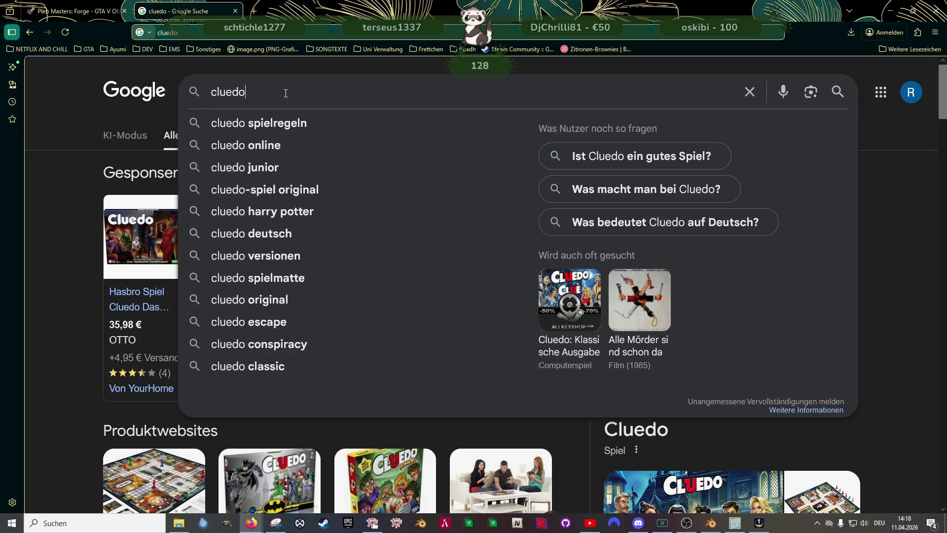
{"action": "type", "text": "spielf"}
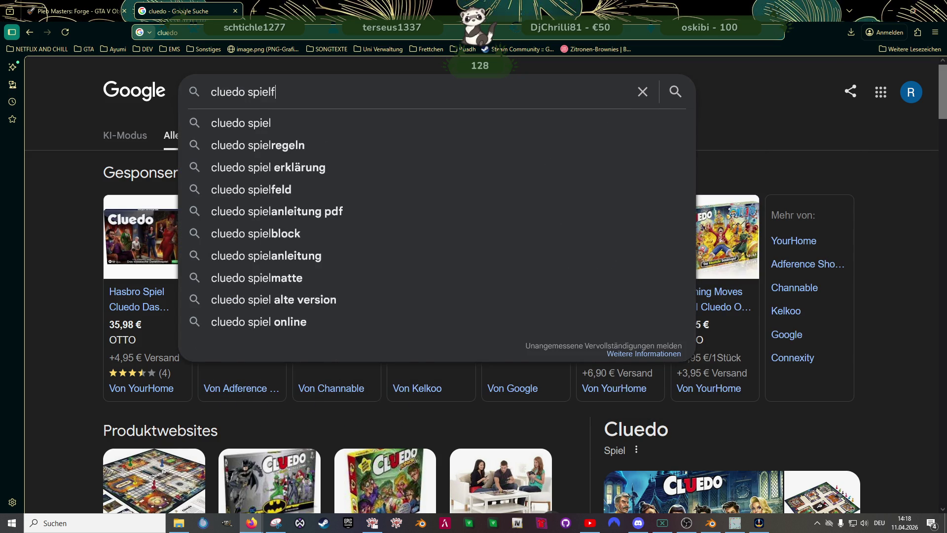
{"action": "type", "text": "igutre"}
{"action": "key", "text": "BackSpace"}
{"action": "key", "text": "BackSpace"}
{"action": "key", "text": "BackSpace"}
{"action": "type", "text": "ren"}
{"action": "key", "text": "Return"}
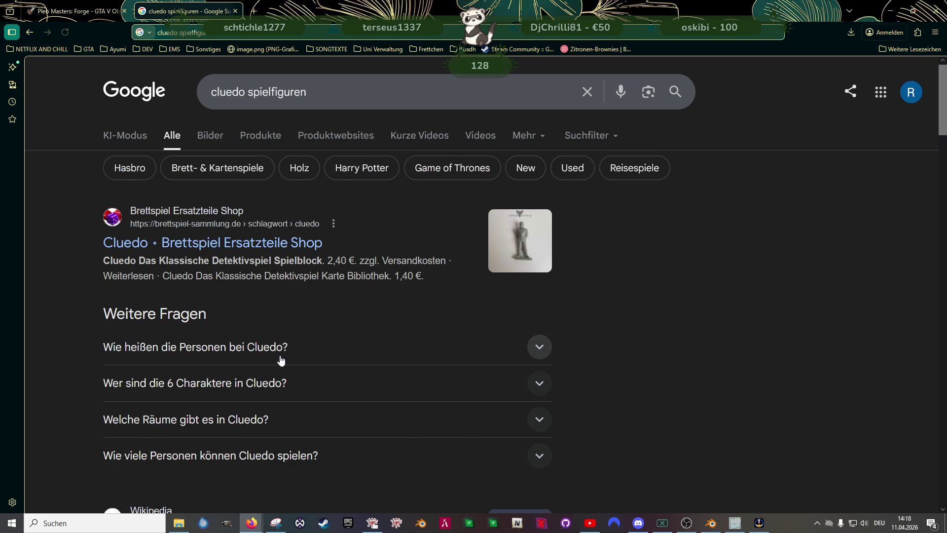
Expand the related questions to reveal the list of the 6 Cluedo characters
{"action": "left_click", "coordinate": [279, 357]}
{"action": "scroll", "coordinate": [342, 335], "scroll_direction": "down", "scroll_amount": 2}
{"action": "scroll", "coordinate": [402, 394], "scroll_direction": "down", "scroll_amount": 2}
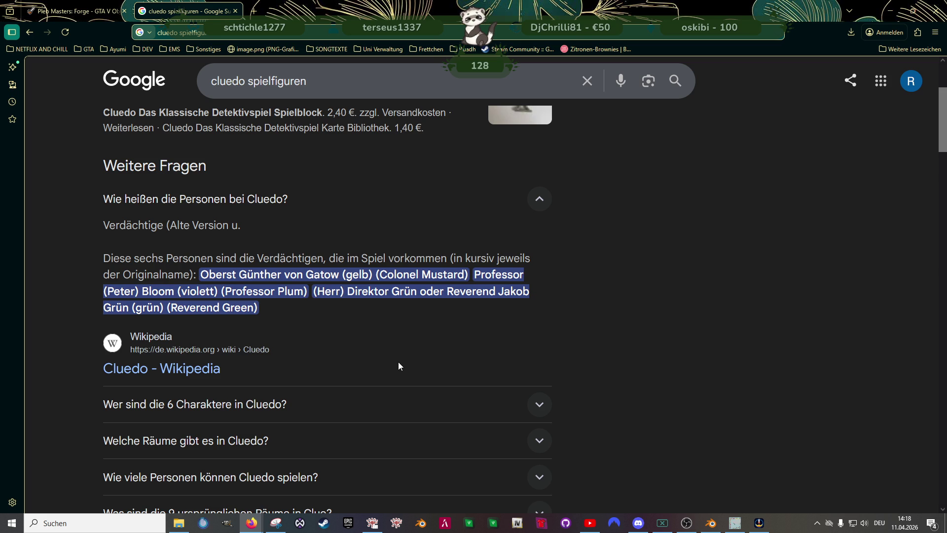
{"action": "left_click", "coordinate": [383, 401]}
{"action": "scroll", "coordinate": [381, 364], "scroll_direction": "down", "scroll_amount": 5}
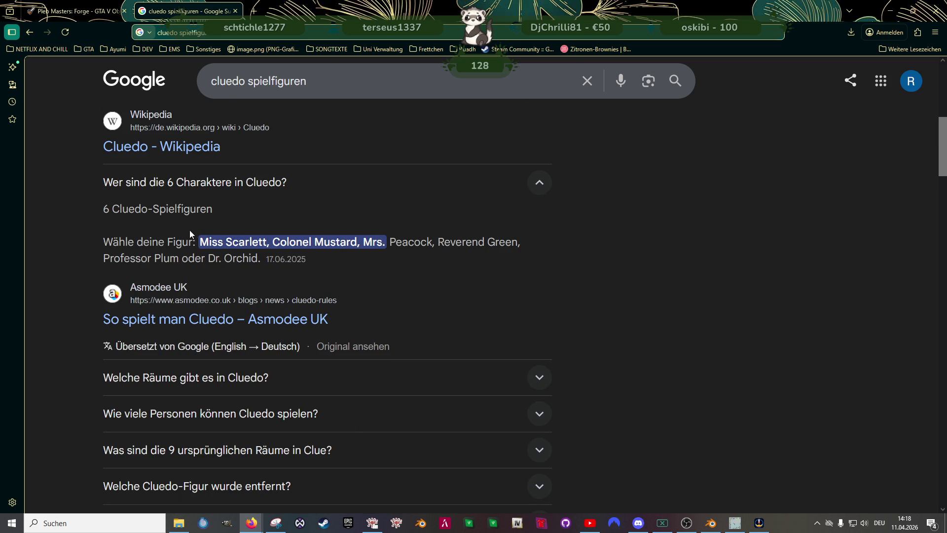
{"action": "scroll", "coordinate": [221, 253], "scroll_direction": "up", "scroll_amount": 2}
{"action": "scroll", "coordinate": [221, 254], "scroll_direction": "up", "scroll_amount": 3}
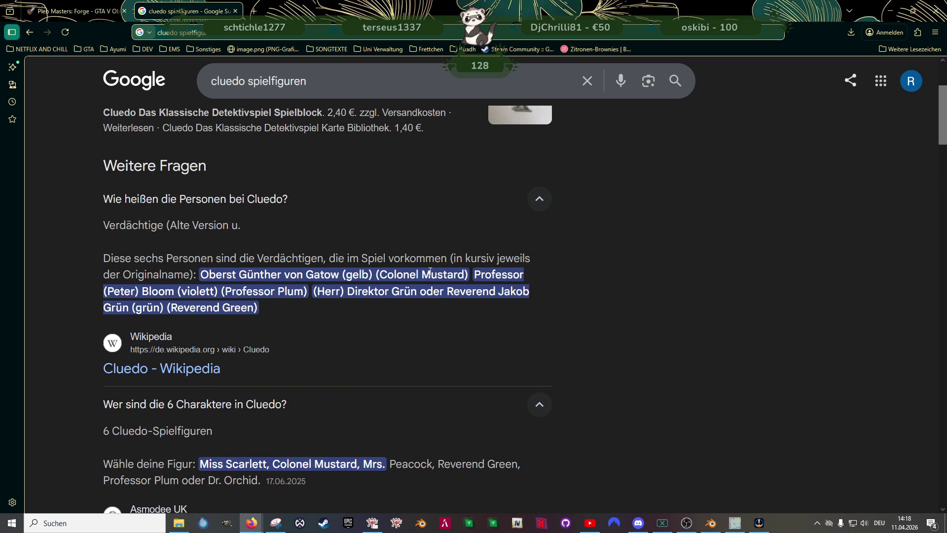
{"action": "scroll", "coordinate": [306, 332], "scroll_direction": "down", "scroll_amount": 2}
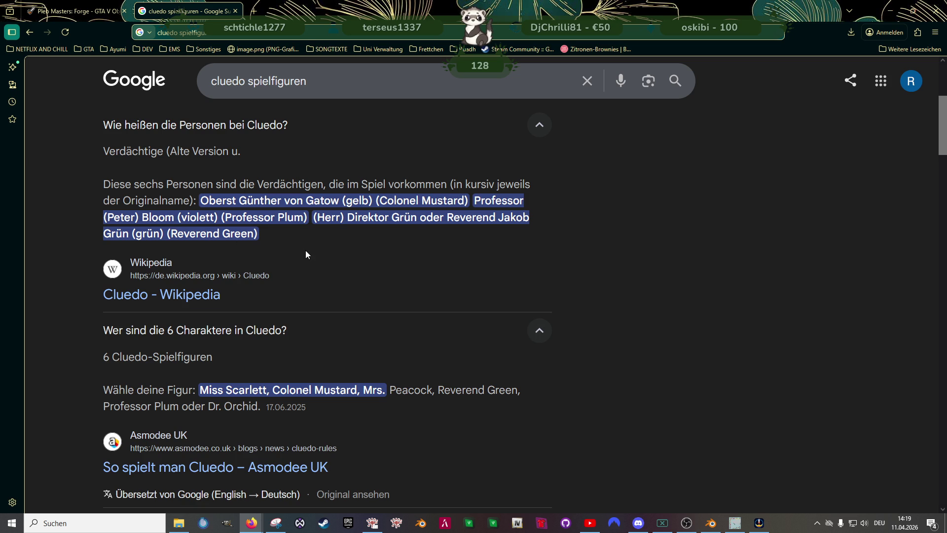
{"action": "scroll", "coordinate": [307, 272], "scroll_direction": "down", "scroll_amount": 2}
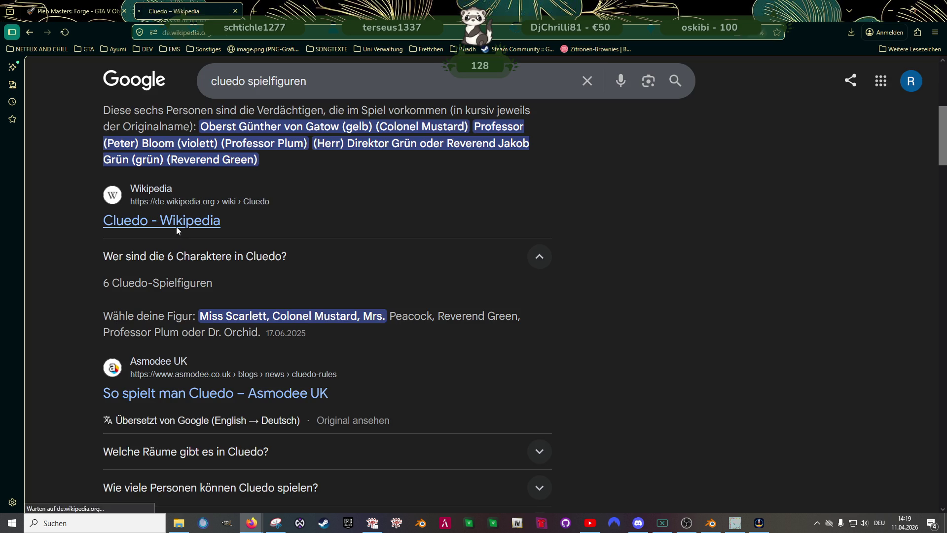
Open the Cluedo Wikipedia article, scroll to the 2008 suspects table, and start a new Snipping Tool capture
{"action": "left_click", "coordinate": [176, 225]}
{"action": "scroll", "coordinate": [409, 315], "scroll_direction": "down", "scroll_amount": 3}
{"action": "scroll", "coordinate": [410, 316], "scroll_direction": "down", "scroll_amount": 4}
{"action": "scroll", "coordinate": [425, 323], "scroll_direction": "down", "scroll_amount": 5}
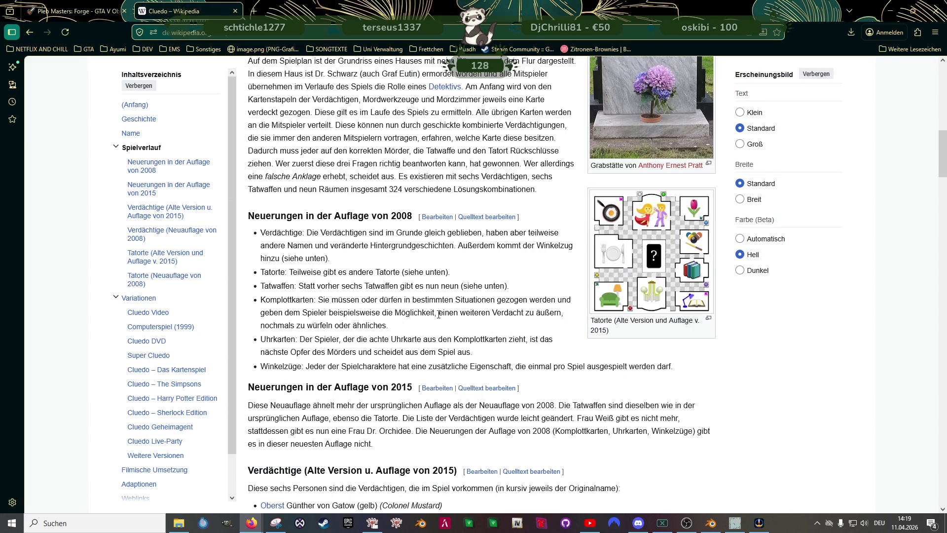
{"action": "scroll", "coordinate": [445, 333], "scroll_direction": "down", "scroll_amount": 5}
{"action": "scroll", "coordinate": [445, 331], "scroll_direction": "down", "scroll_amount": 5}
{"action": "scroll", "coordinate": [436, 345], "scroll_direction": "up", "scroll_amount": 2}
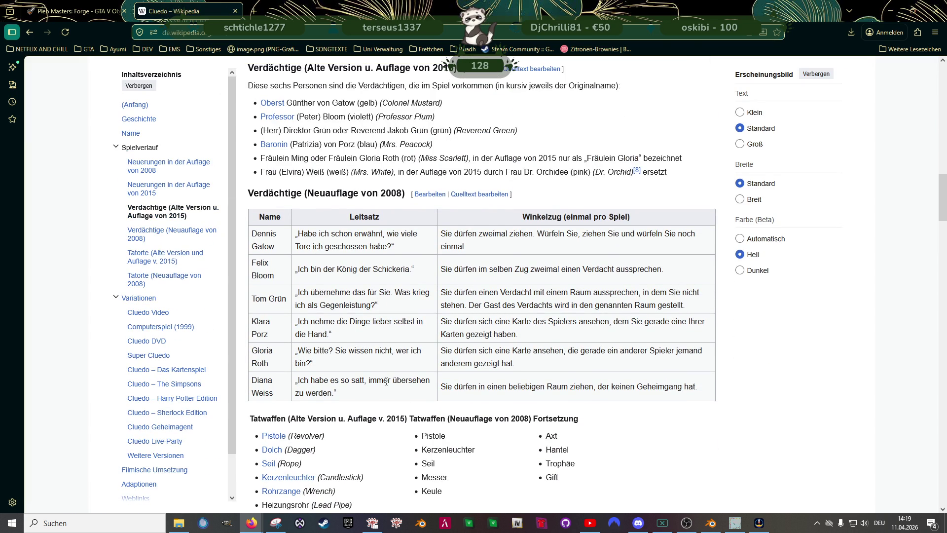
{"action": "left_click", "coordinate": [276, 523]}
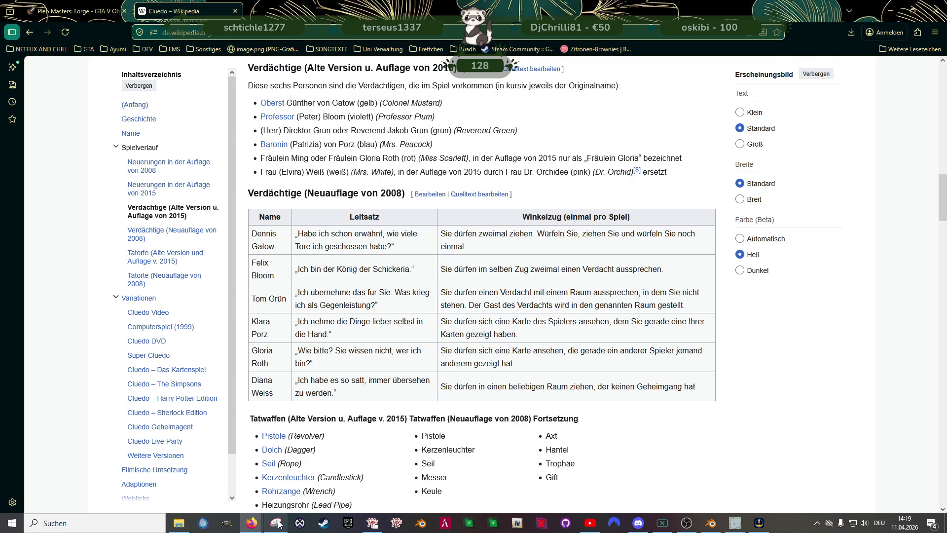
{"action": "left_click", "coordinate": [319, 39]}
Capture the 2008 suspects table region, keeping the red pen selected
{"action": "left_click_drag", "start_coordinate": [43, 186], "coordinate": [723, 407]}
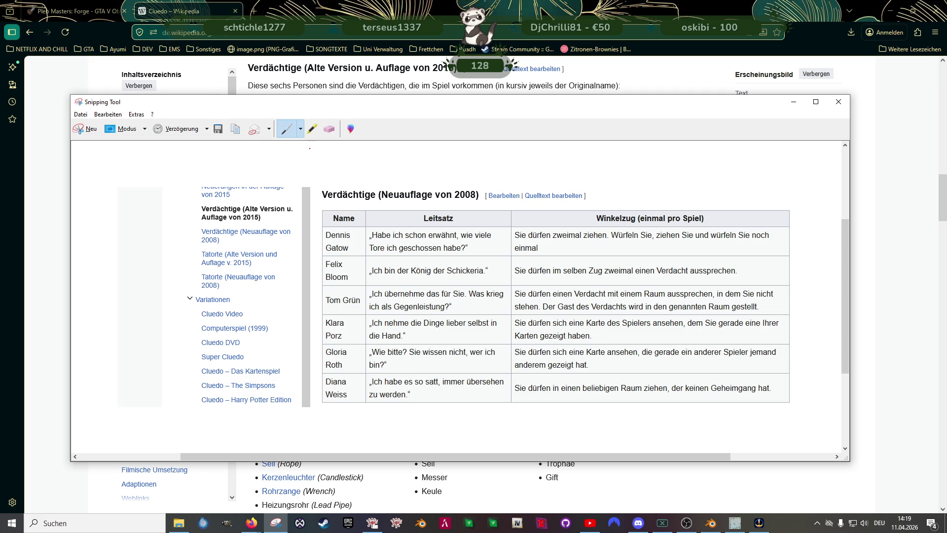
{"action": "left_click", "coordinate": [299, 132]}
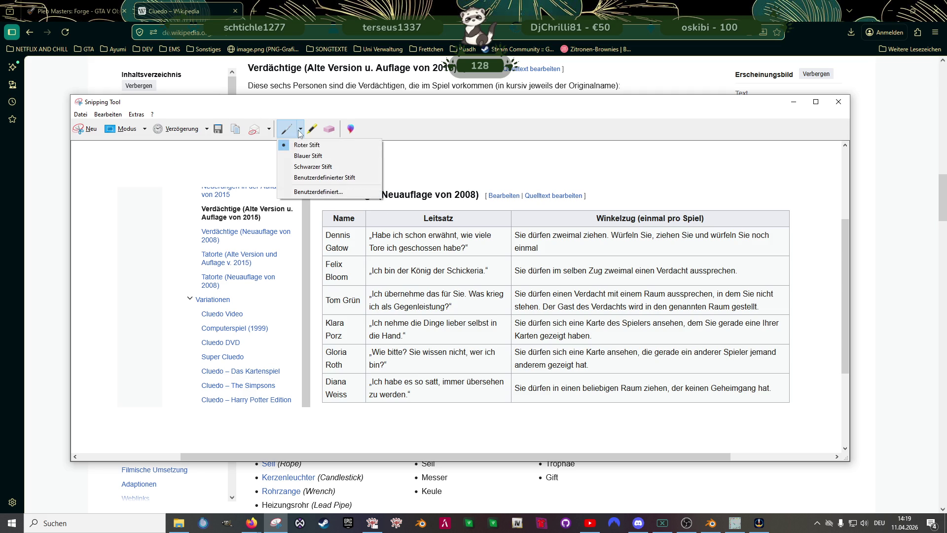
{"action": "left_click", "coordinate": [299, 131]}
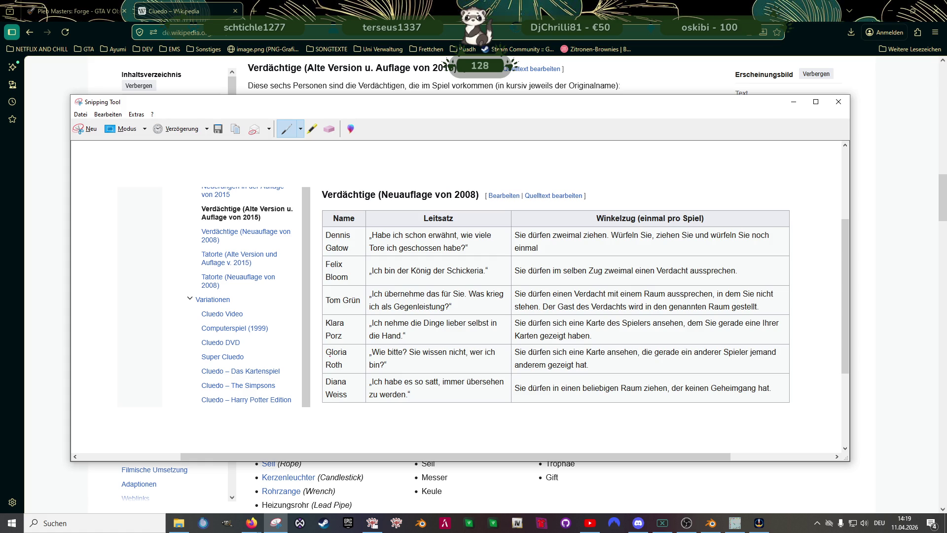
Write red notes beside Super Cluedo and Computerspiel (1999), then scroll the article to the Tatorte tables
{"action": "mouse_move", "coordinate": [280, 348]}
{"action": "left_mouse_down"}
{"action": "mouse_move", "coordinate": [261, 351]}
{"action": "mouse_move", "coordinate": [319, 367]}
{"action": "mouse_move", "coordinate": [322, 353]}
{"action": "left_mouse_up"}
{"action": "mouse_move", "coordinate": [281, 315]}
{"action": "left_mouse_down"}
{"action": "mouse_move", "coordinate": [269, 321]}
{"action": "mouse_move", "coordinate": [282, 327]}
{"action": "mouse_move", "coordinate": [274, 340]}
{"action": "mouse_move", "coordinate": [291, 331]}
{"action": "mouse_move", "coordinate": [311, 338]}
{"action": "left_mouse_up"}
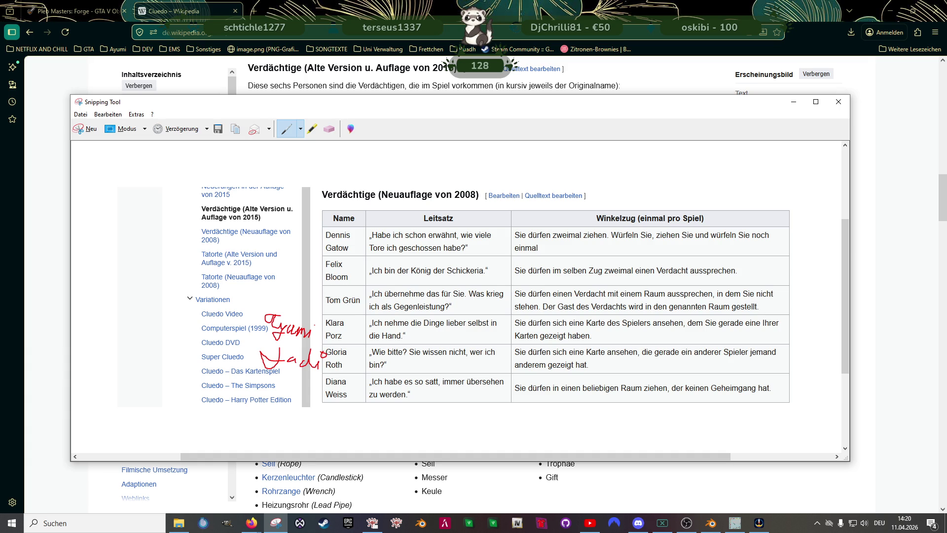
{"action": "key", "text": "alt+Tab"}
{"action": "scroll", "coordinate": [395, 348], "scroll_direction": "down", "scroll_amount": 5}
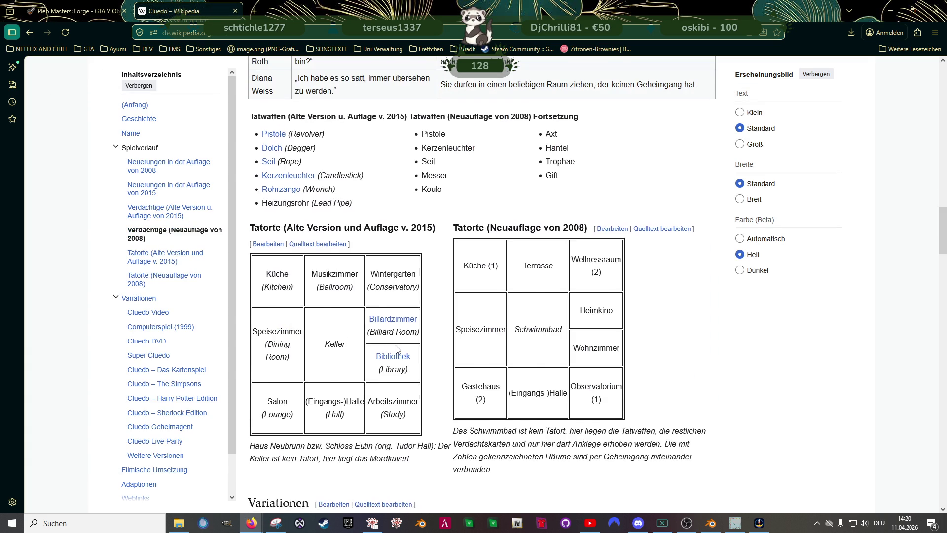
Snip the Cluedo DVD list of original figures into a new capture
{"action": "scroll", "coordinate": [395, 348], "scroll_direction": "down", "scroll_amount": 6}
{"action": "scroll", "coordinate": [396, 349], "scroll_direction": "down", "scroll_amount": 10}
{"action": "scroll", "coordinate": [397, 350], "scroll_direction": "up", "scroll_amount": 2}
{"action": "scroll", "coordinate": [397, 350], "scroll_direction": "up", "scroll_amount": 3}
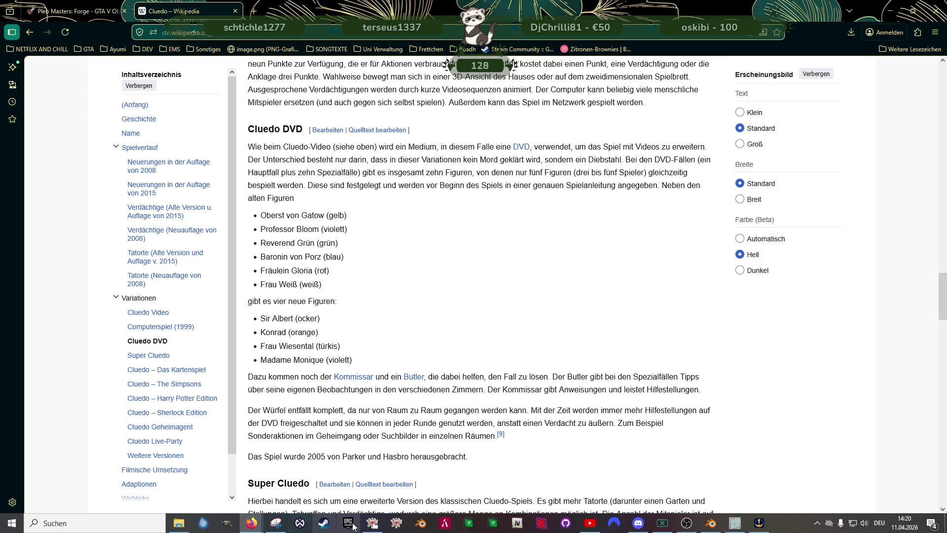
{"action": "left_click", "coordinate": [277, 524]}
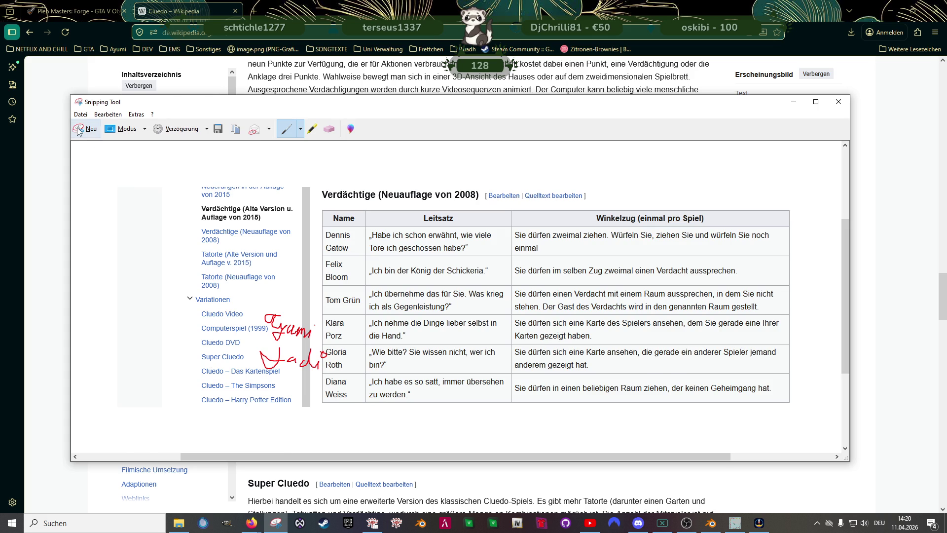
{"action": "left_click", "coordinate": [85, 129]}
{"action": "left_click_drag", "start_coordinate": [237, 193], "coordinate": [644, 312]}
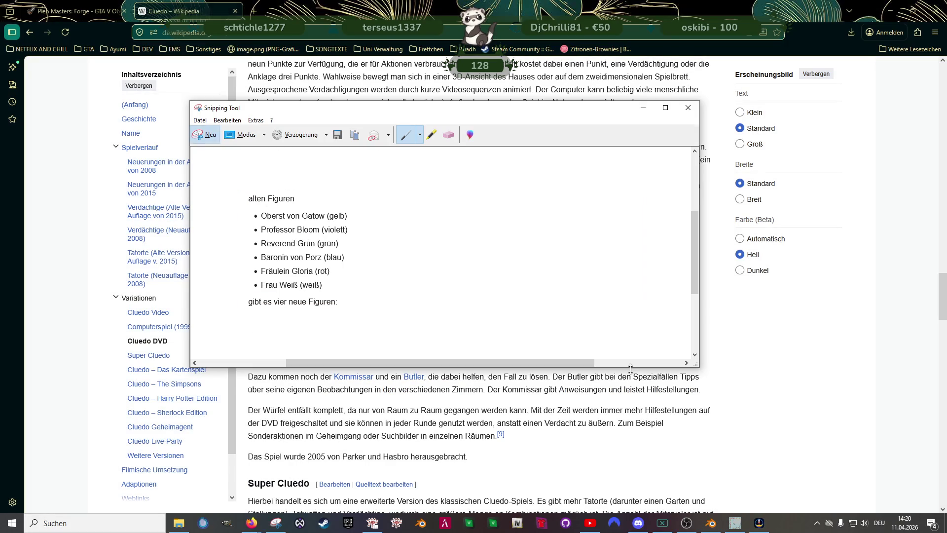
Write red names beside Oberst von Gatow and Fräulein Gloria in the capture
{"action": "mouse_move", "coordinate": [367, 208]}
{"action": "left_mouse_down"}
{"action": "mouse_move", "coordinate": [361, 218]}
{"action": "mouse_move", "coordinate": [387, 204]}
{"action": "mouse_move", "coordinate": [378, 212]}
{"action": "mouse_move", "coordinate": [395, 184]}
{"action": "mouse_move", "coordinate": [389, 219]}
{"action": "mouse_move", "coordinate": [424, 222]}
{"action": "left_mouse_up"}
{"action": "mouse_move", "coordinate": [420, 197]}
{"action": "left_mouse_down"}
{"action": "mouse_move", "coordinate": [425, 203]}
{"action": "mouse_move", "coordinate": [432, 188]}
{"action": "left_mouse_up"}
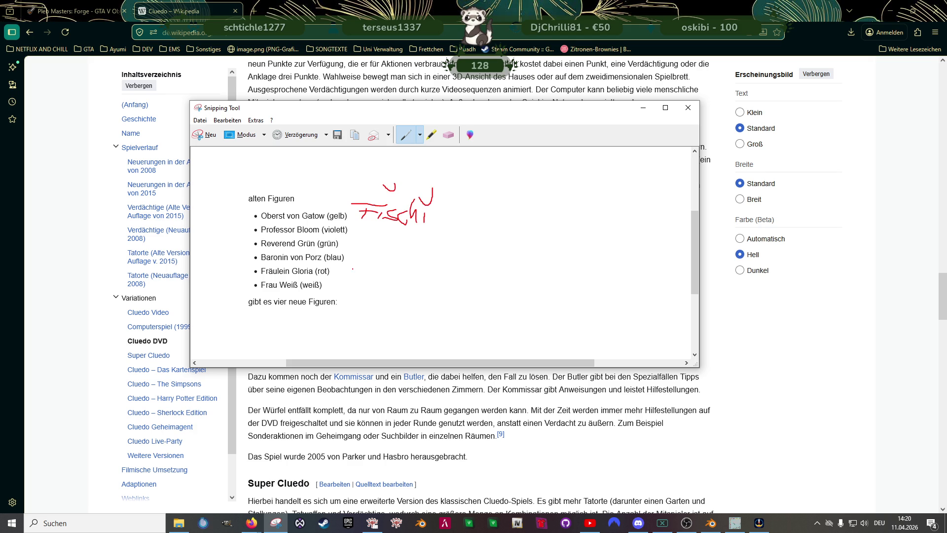
{"action": "mouse_move", "coordinate": [348, 277]}
{"action": "left_mouse_down"}
{"action": "mouse_move", "coordinate": [388, 268]}
{"action": "mouse_move", "coordinate": [425, 274]}
{"action": "left_mouse_up"}
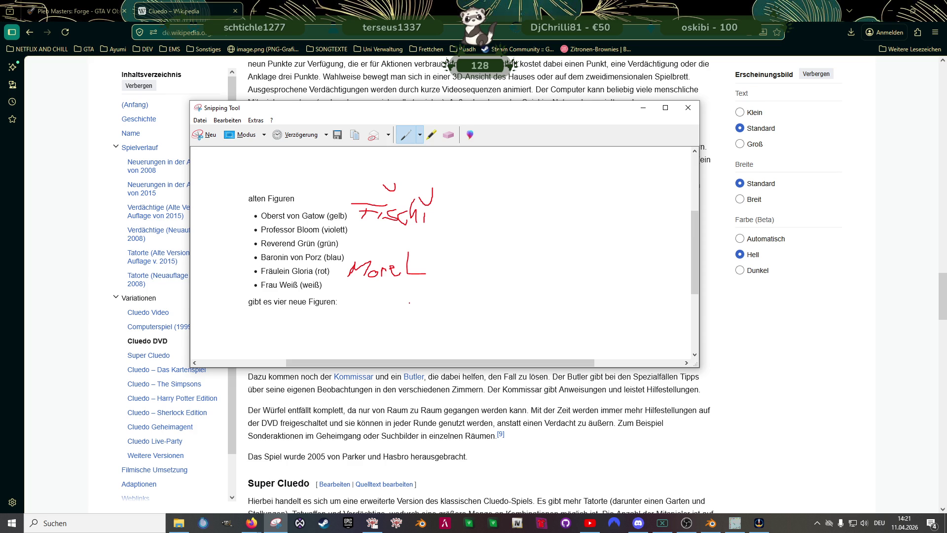
Return to the Blender room scene and look down onto the Monopoly board
{"action": "left_click", "coordinate": [710, 523]}
{"action": "scroll", "coordinate": [379, 224], "scroll_direction": "up", "scroll_amount": 3}
{"action": "left_click_drag", "start_coordinate": [375, 238], "coordinate": [350, 271]}
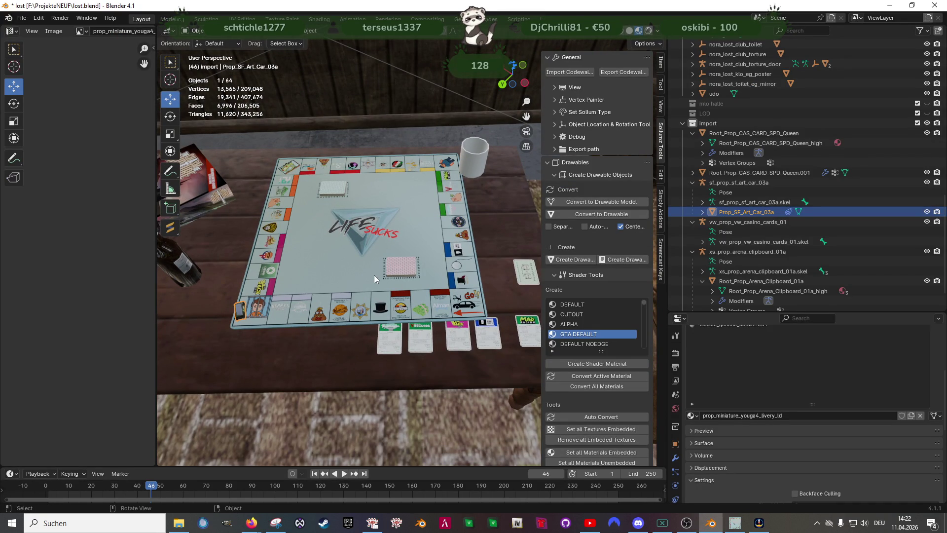
Save lost.blend with the textured board and cards on the coffee table
{"action": "key", "text": "ctrl+s"}
{"action": "scroll", "coordinate": [385, 286], "scroll_direction": "down", "scroll_amount": 5}
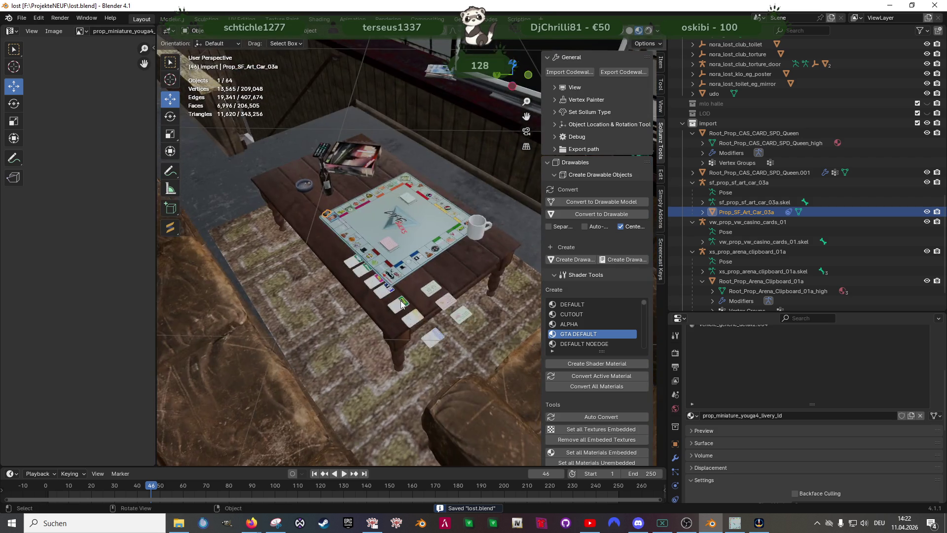
{"action": "scroll", "coordinate": [398, 302], "scroll_direction": "up", "scroll_amount": 4}
{"action": "scroll", "coordinate": [434, 318], "scroll_direction": "up", "scroll_amount": 4}
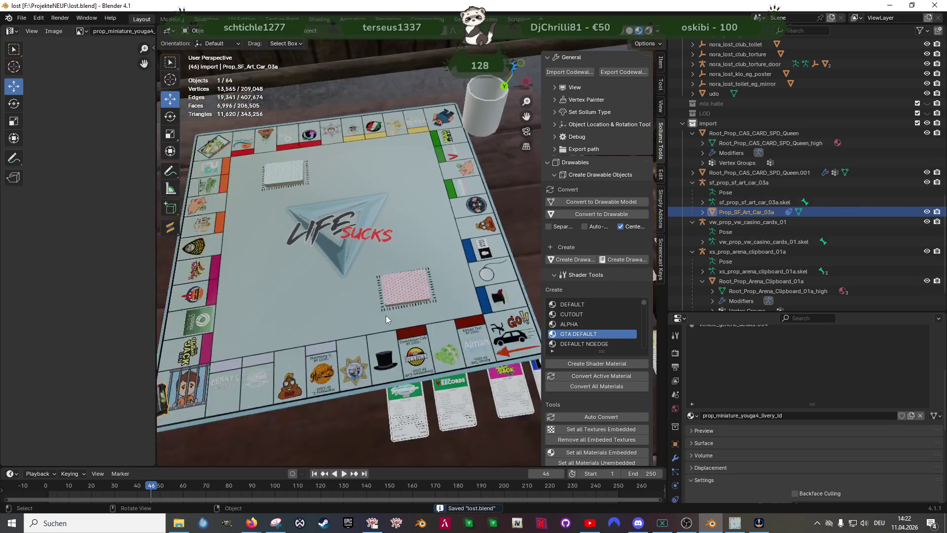
{"action": "scroll", "coordinate": [386, 316], "scroll_direction": "down", "scroll_amount": 3}
{"action": "scroll", "coordinate": [384, 319], "scroll_direction": "up", "scroll_amount": 3}
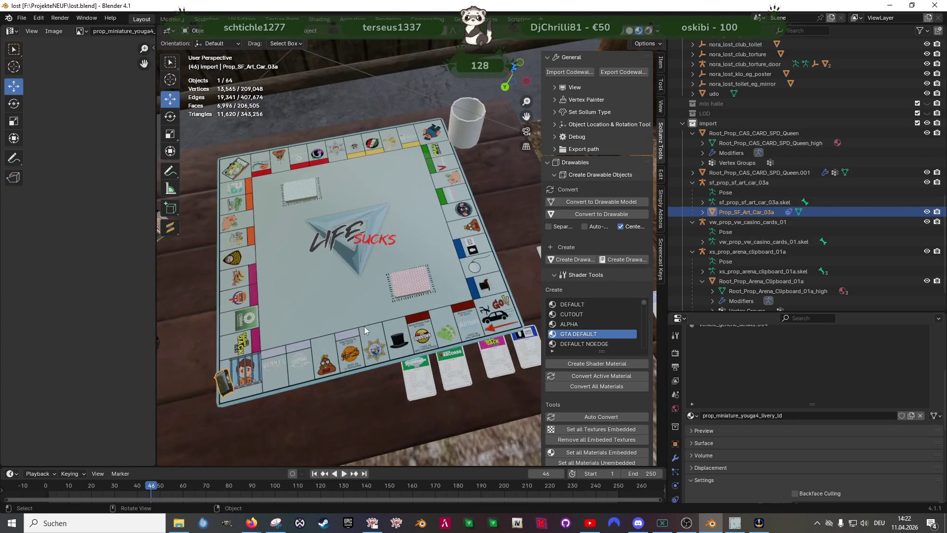
{"action": "scroll", "coordinate": [384, 316], "scroll_direction": "down", "scroll_amount": 5}
{"action": "scroll", "coordinate": [429, 300], "scroll_direction": "down", "scroll_amount": 3}
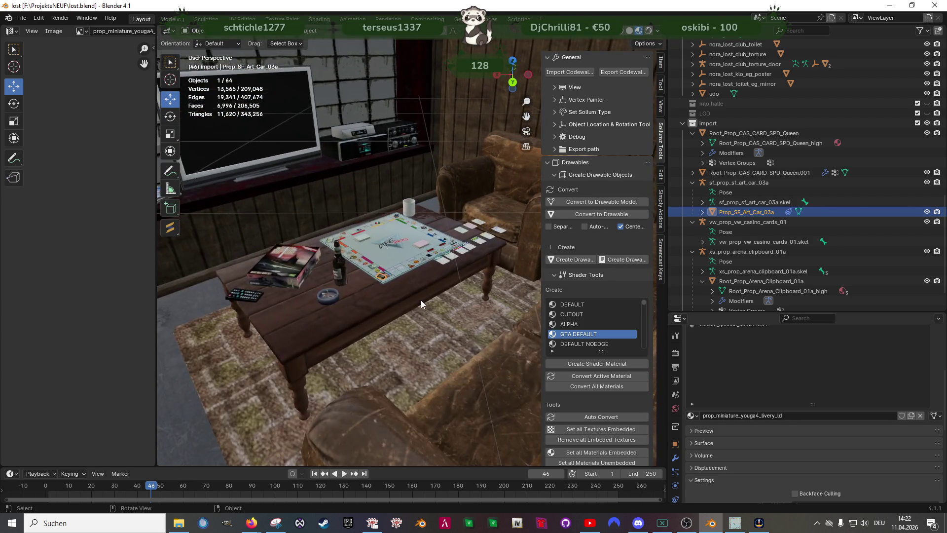
{"action": "scroll", "coordinate": [421, 300], "scroll_direction": "up", "scroll_amount": 3}
Orbit around the table, armchair and shelf, then close in on the game board
{"action": "mouse_move", "coordinate": [401, 301]}
{"action": "left_mouse_down"}
{"action": "mouse_move", "coordinate": [462, 286]}
{"action": "mouse_move", "coordinate": [332, 204]}
{"action": "left_mouse_up"}
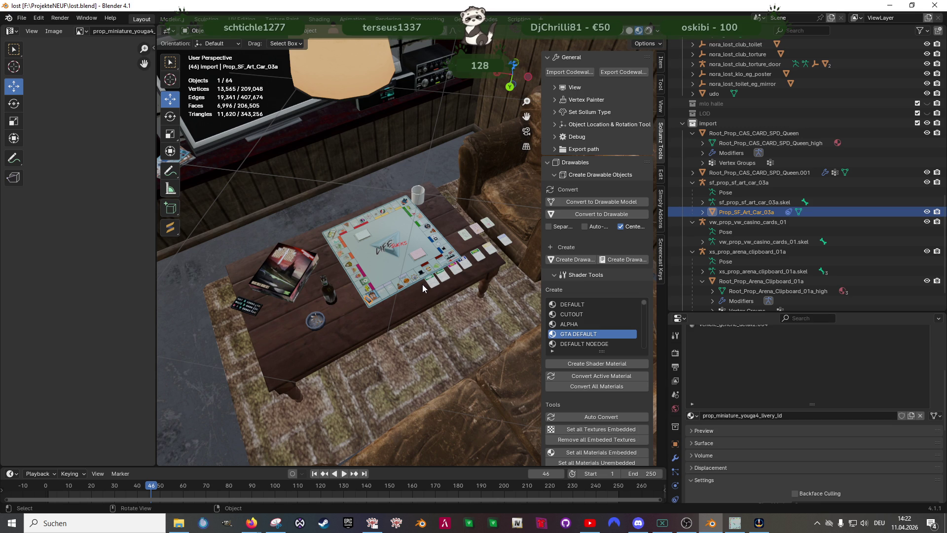
{"action": "left_click_drag", "start_coordinate": [407, 274], "coordinate": [443, 251]}
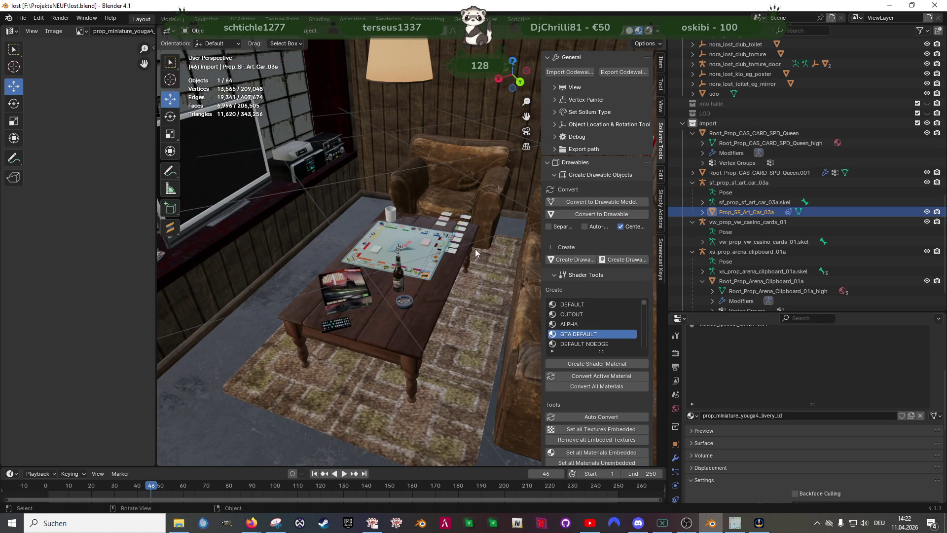
{"action": "key", "text": "KP_Decimal"}
{"action": "mouse_move", "coordinate": [388, 360]}
{"action": "left_mouse_down"}
{"action": "mouse_move", "coordinate": [381, 339]}
{"action": "mouse_move", "coordinate": [439, 325]}
{"action": "left_mouse_up"}
{"action": "scroll", "coordinate": [413, 381], "scroll_direction": "down", "scroll_amount": 5}
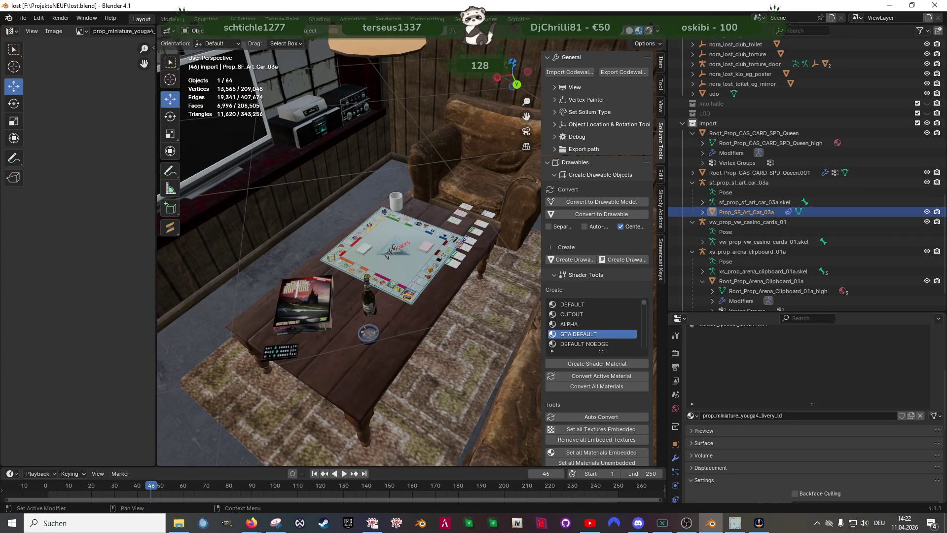
Compare the scene with the ashtray images and Cluedo article in the browser
{"action": "key", "text": "alt+Tab"}
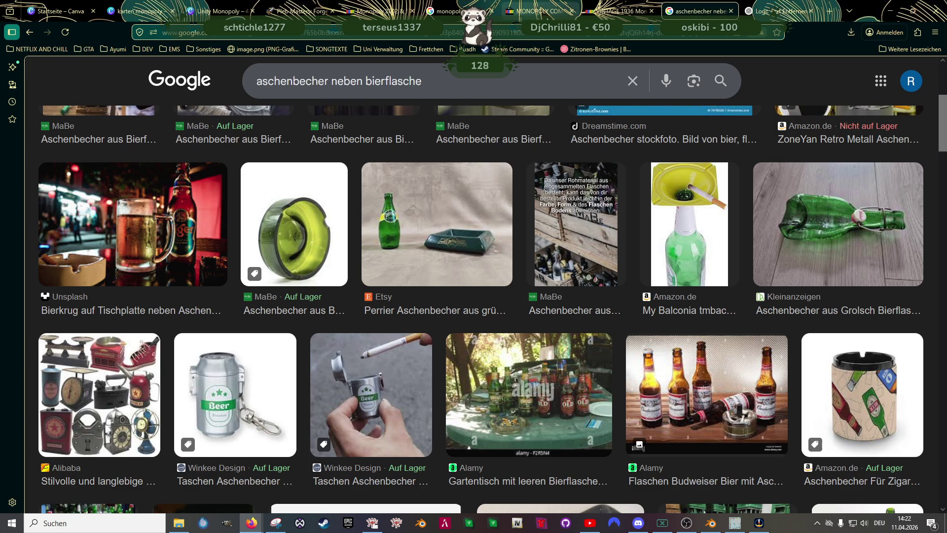
{"action": "key", "text": "alt+Tab"}
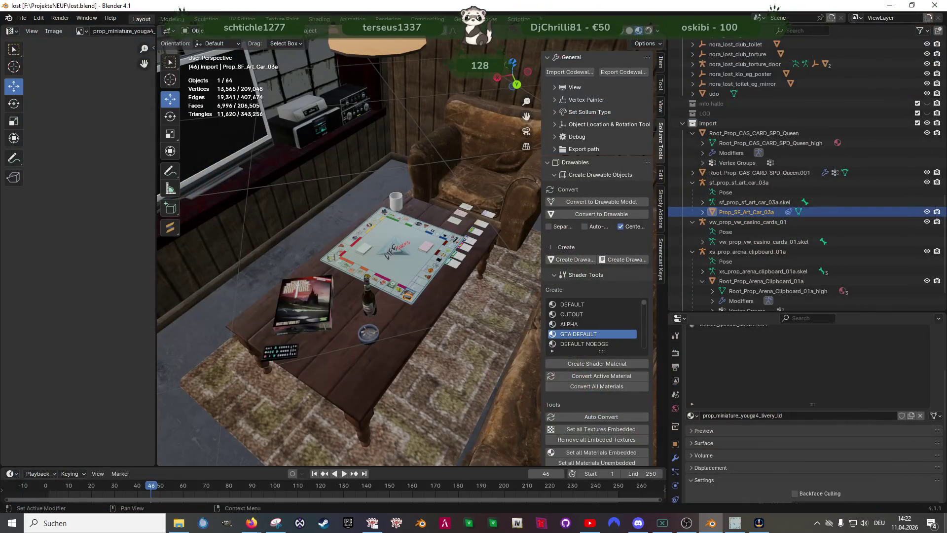
{"action": "key", "text": "alt+Tab"}
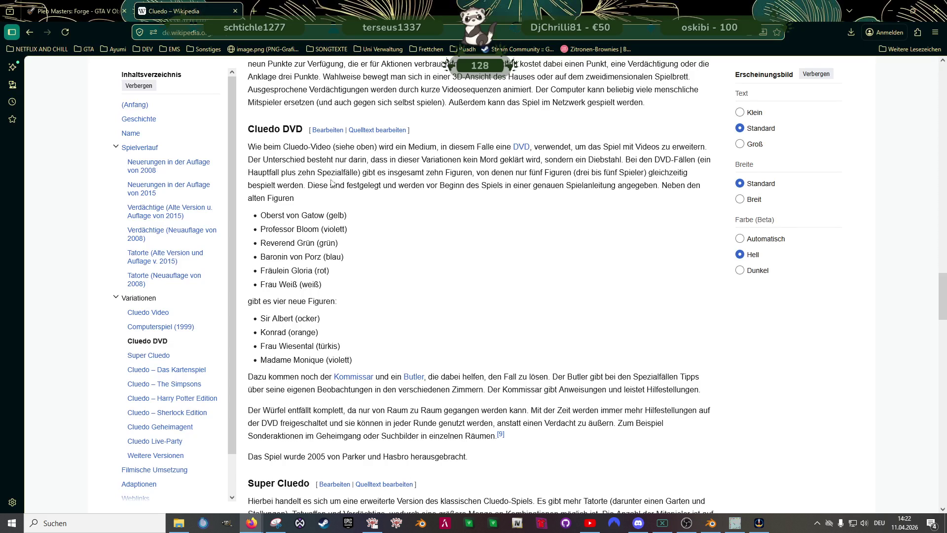
{"action": "key", "text": "alt+Tab"}
{"action": "key", "text": "alt+Tab"}
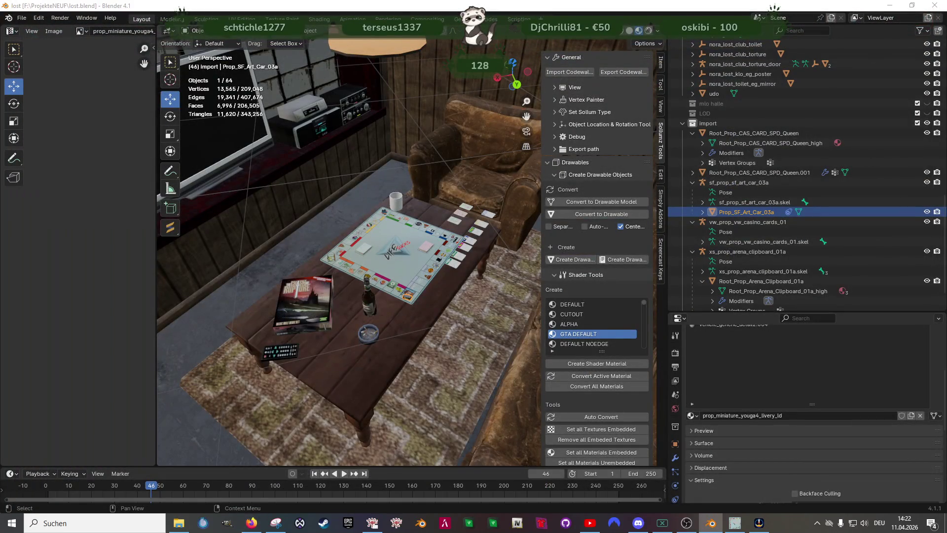